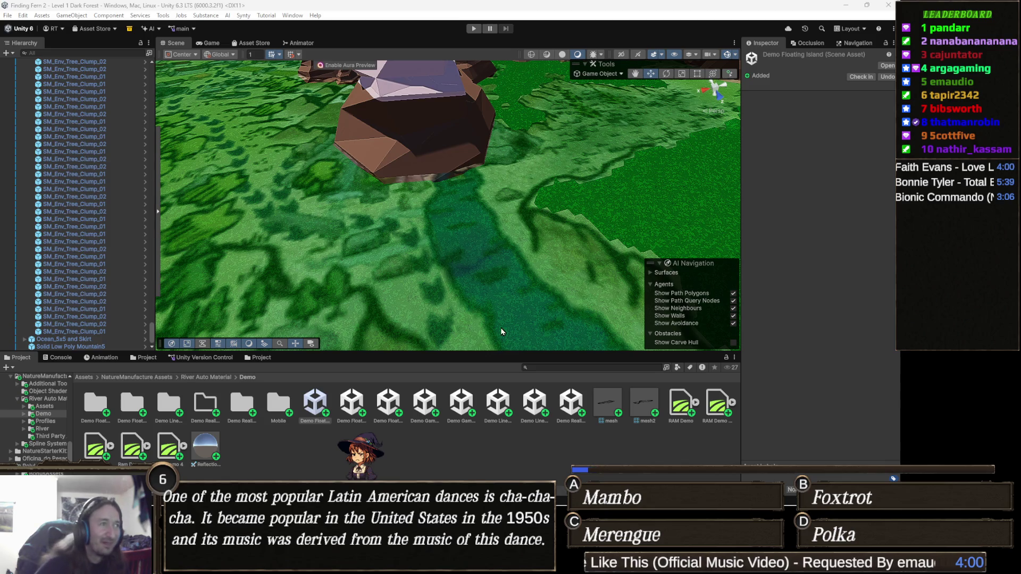
Zoom the Scene view out and back onto the grassy plateau, then focus the Project search field
{"action": "scroll", "scroll_direction": "down", "scroll_amount": 3}
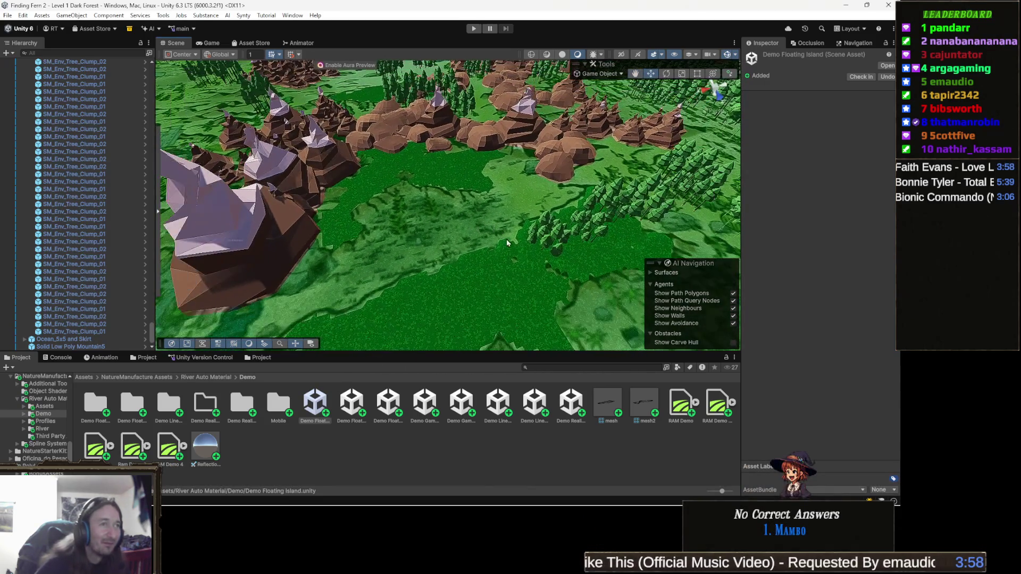
{"action": "scroll", "scroll_direction": "up", "scroll_amount": 3}
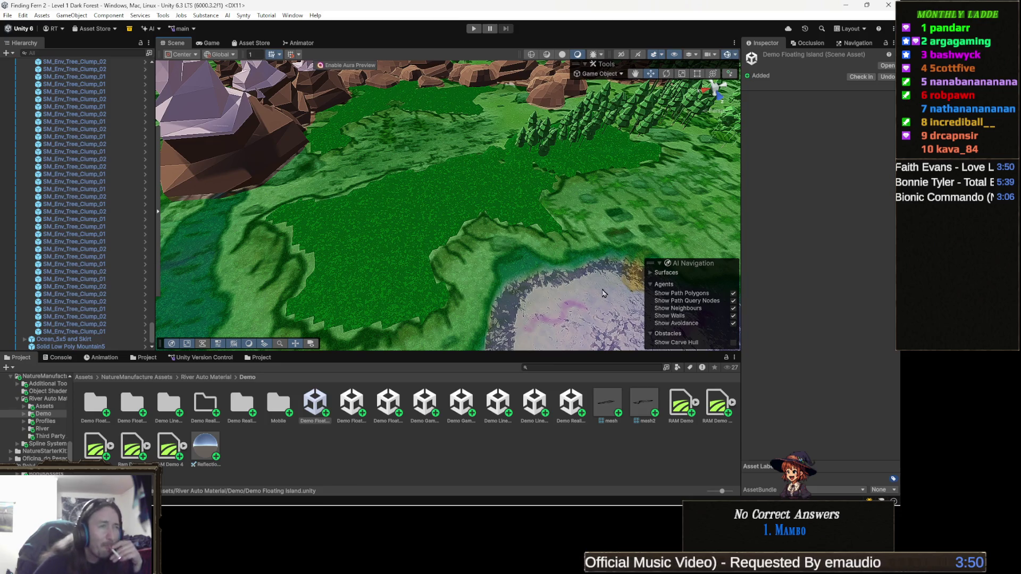
{"action": "left_click", "coordinate": [573, 368]}
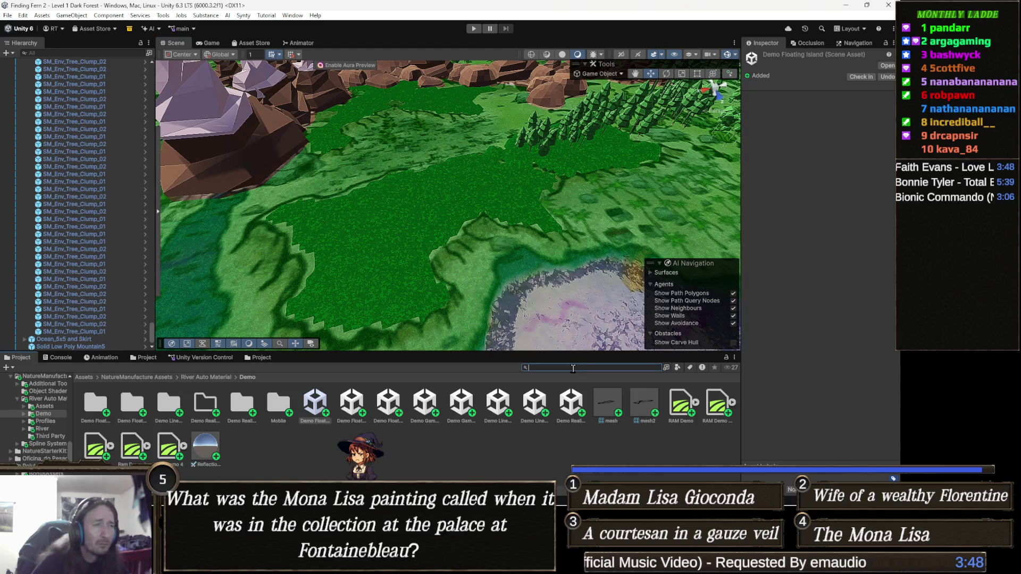
Search the Project for 'palm' and inspect the Flowerpot_Palm_Empire prefab
{"action": "type", "text": "p"}
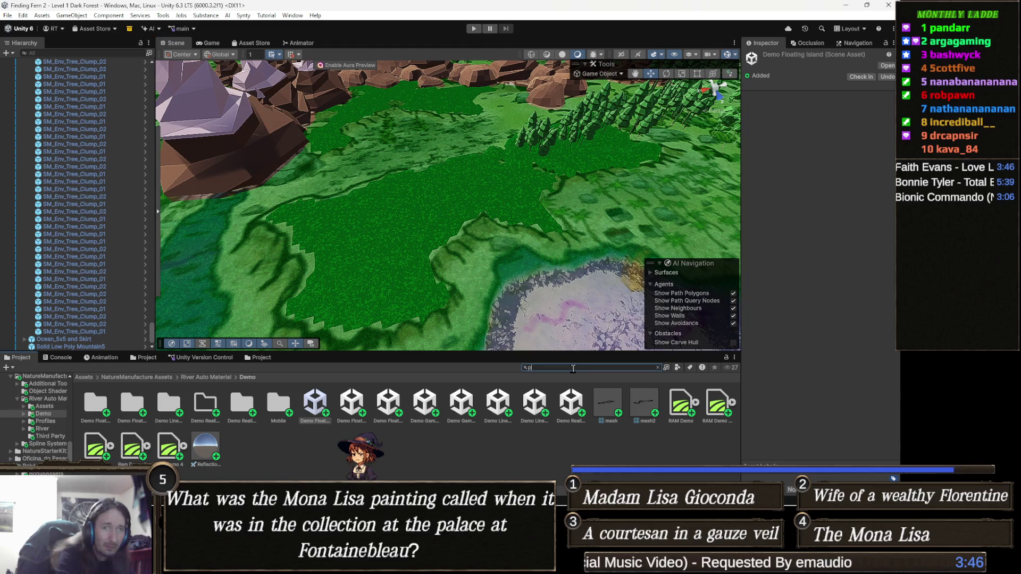
{"action": "type", "text": "alm"}
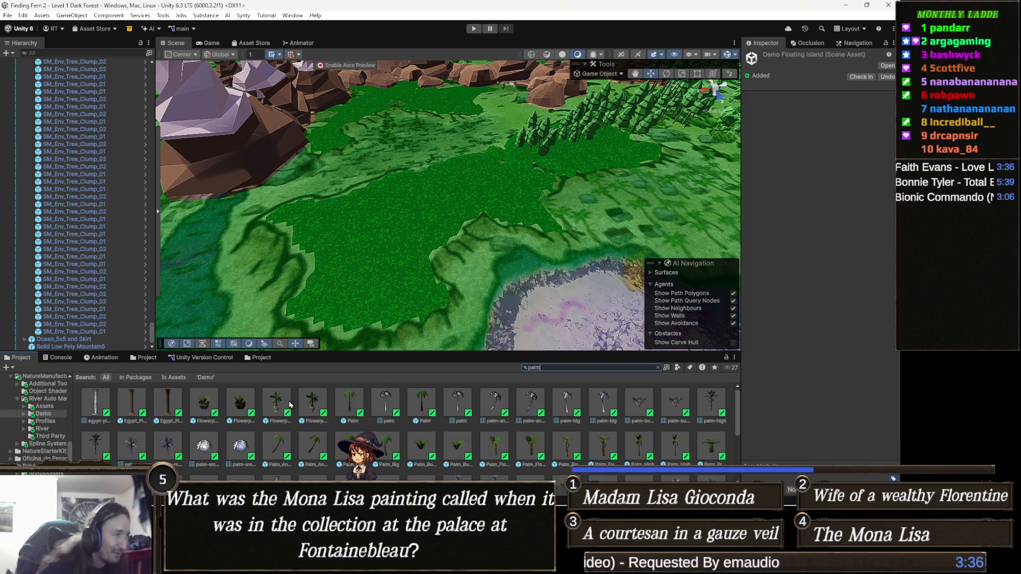
{"action": "left_click", "coordinate": [290, 405]}
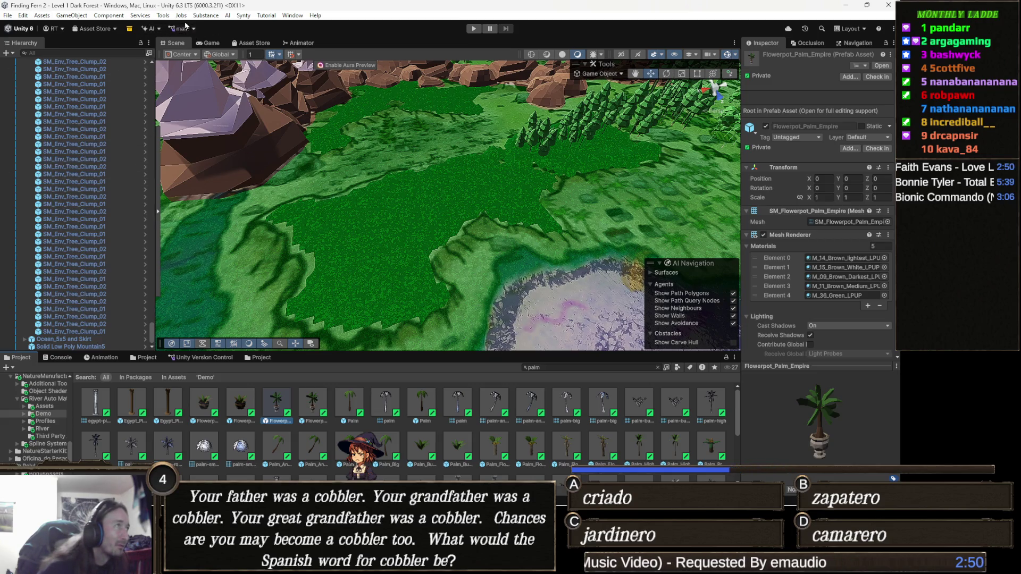
{"action": "left_click", "coordinate": [182, 16]}
Launch the Object Painter from Tools > Painting
{"action": "mouse_move", "coordinate": [163, 15]}
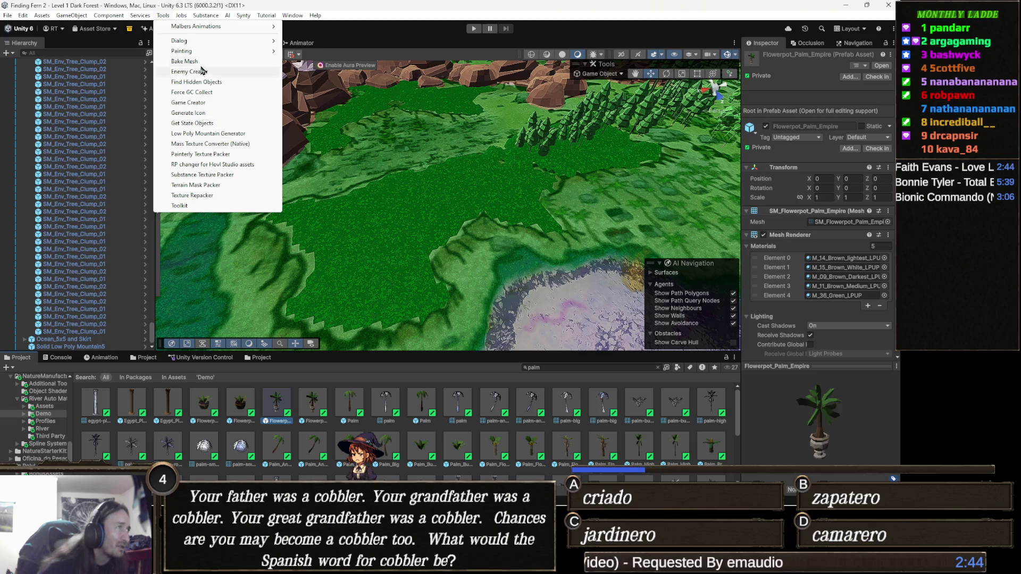
{"action": "mouse_move", "coordinate": [206, 53]}
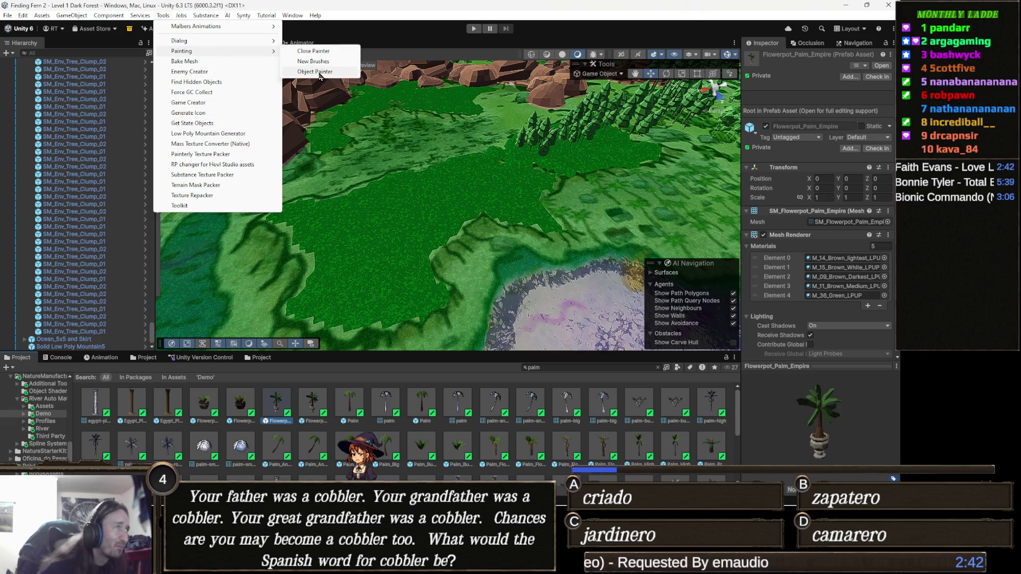
{"action": "left_click", "coordinate": [319, 72]}
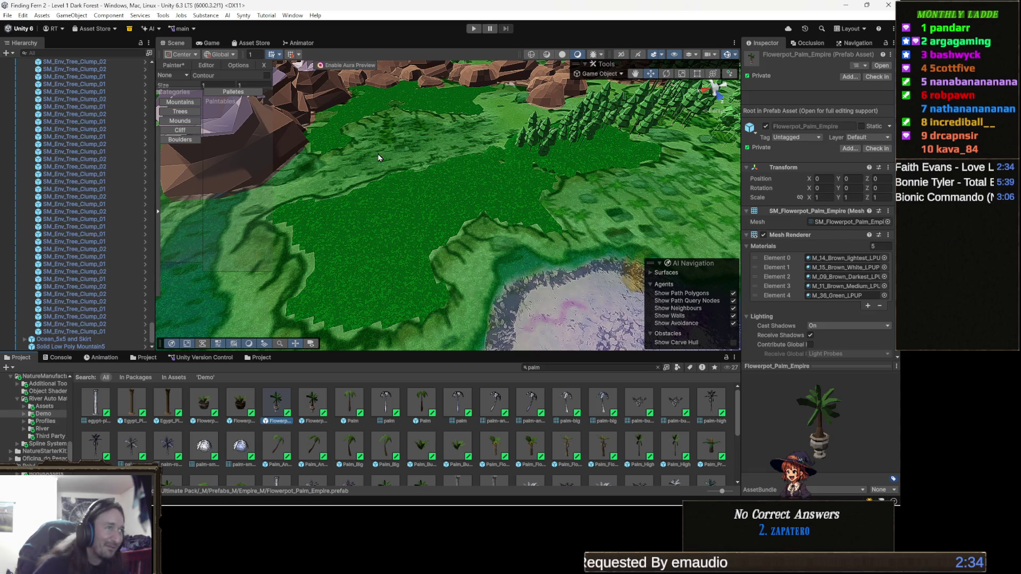
{"action": "scroll", "scroll_direction": "up", "scroll_amount": 3}
Show the birch and tree clump prefabs in the painter's Trees category, then inspect palm-angle
{"action": "scroll", "scroll_direction": "up", "scroll_amount": 3}
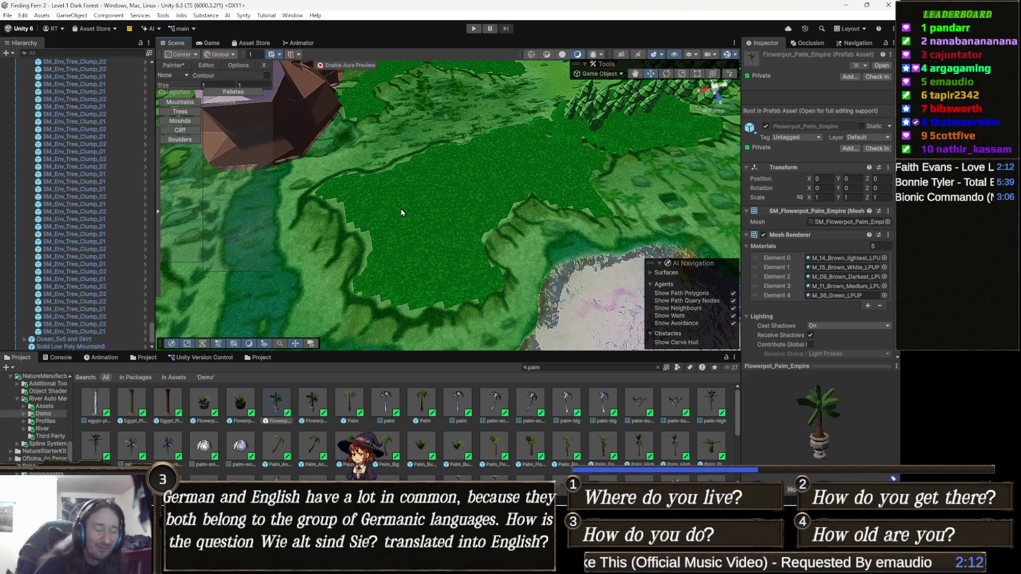
{"action": "left_click_drag", "start_coordinate": [453, 207], "coordinate": [455, 206]}
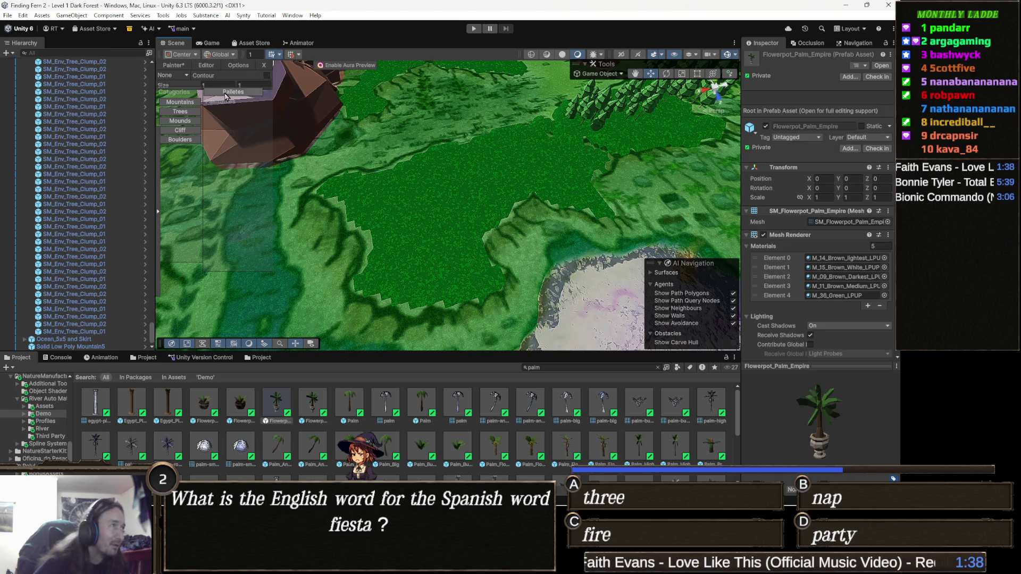
{"action": "left_click", "coordinate": [193, 116]}
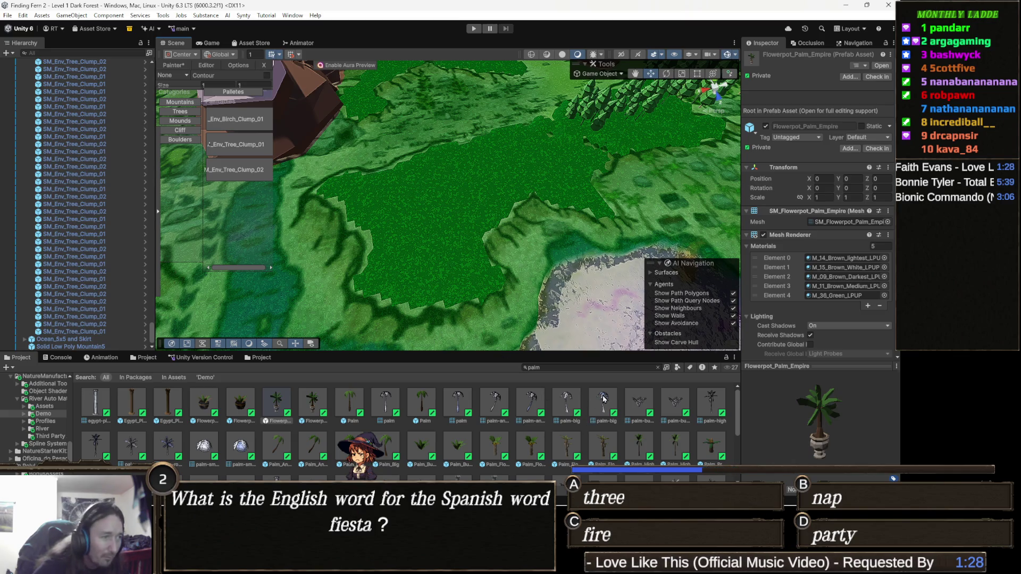
{"action": "left_click", "coordinate": [497, 401]}
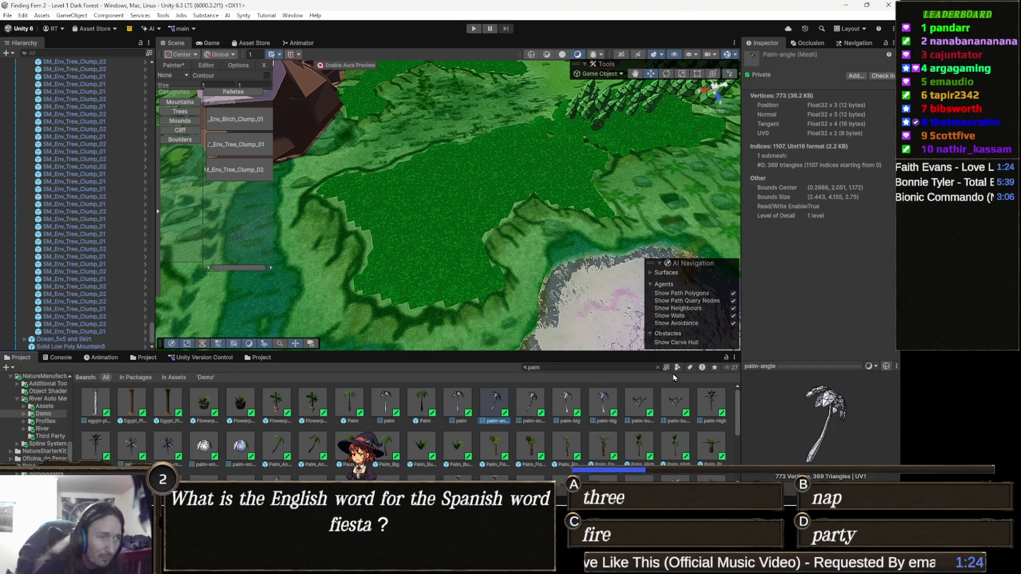
Filter the palm search results to Prefab assets only
{"action": "left_click", "coordinate": [677, 368]}
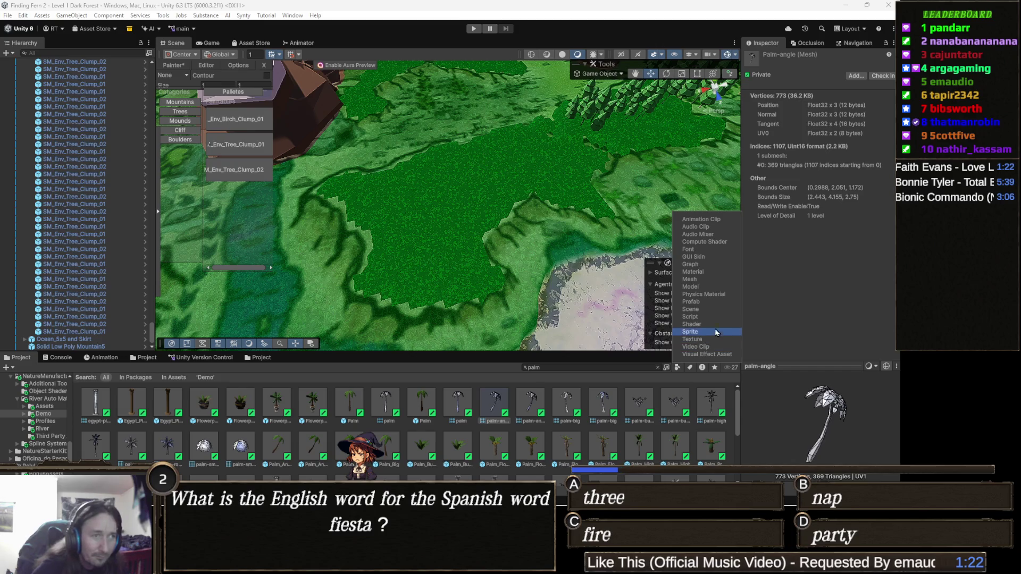
{"action": "left_click", "coordinate": [719, 301]}
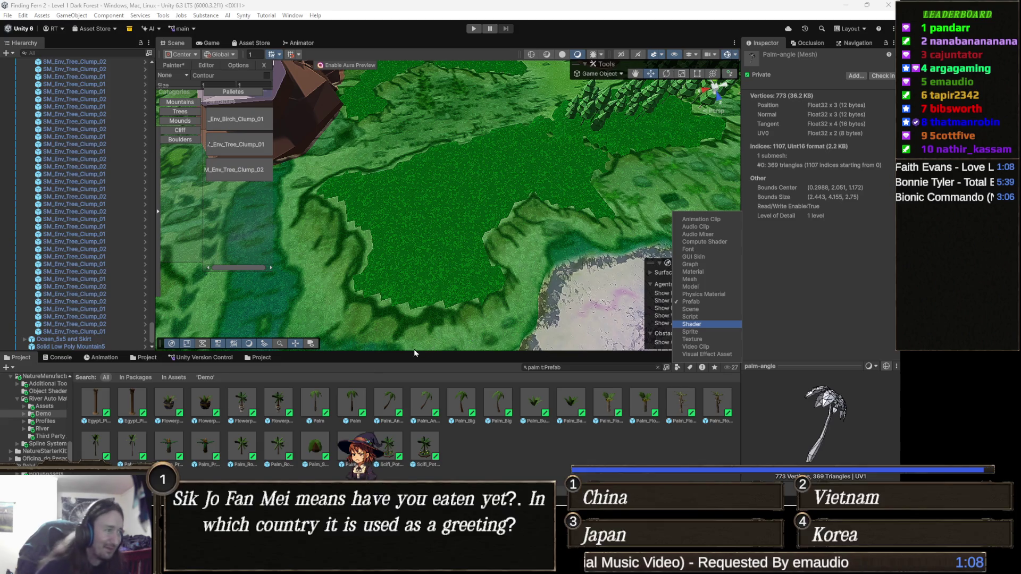
{"action": "left_click", "coordinate": [268, 408]}
Preview Palm and Palm_Angle, then select the six palm prefabs Palm through Palm_Big
{"action": "left_click", "coordinate": [313, 406]}
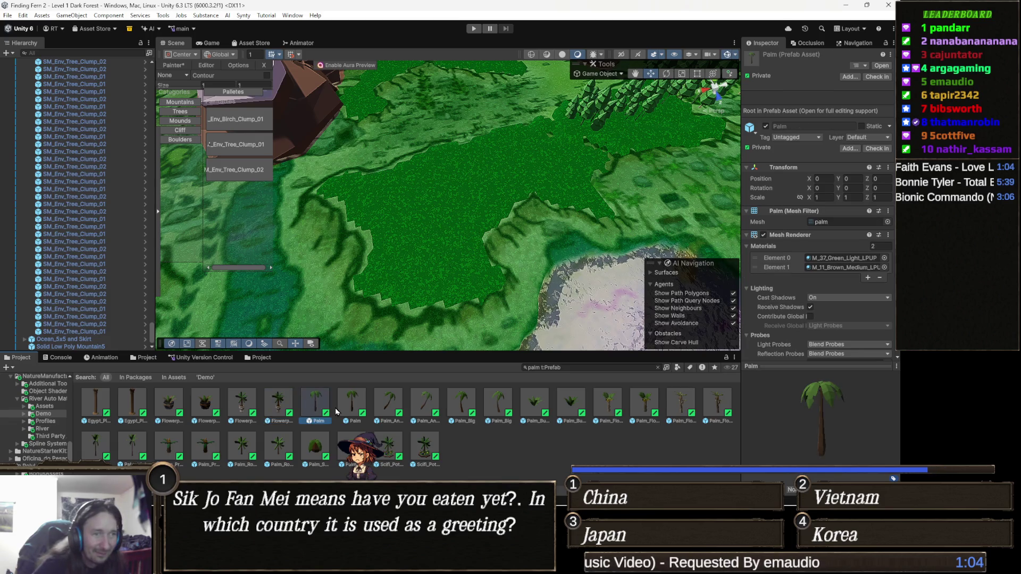
{"action": "left_click", "coordinate": [360, 410]}
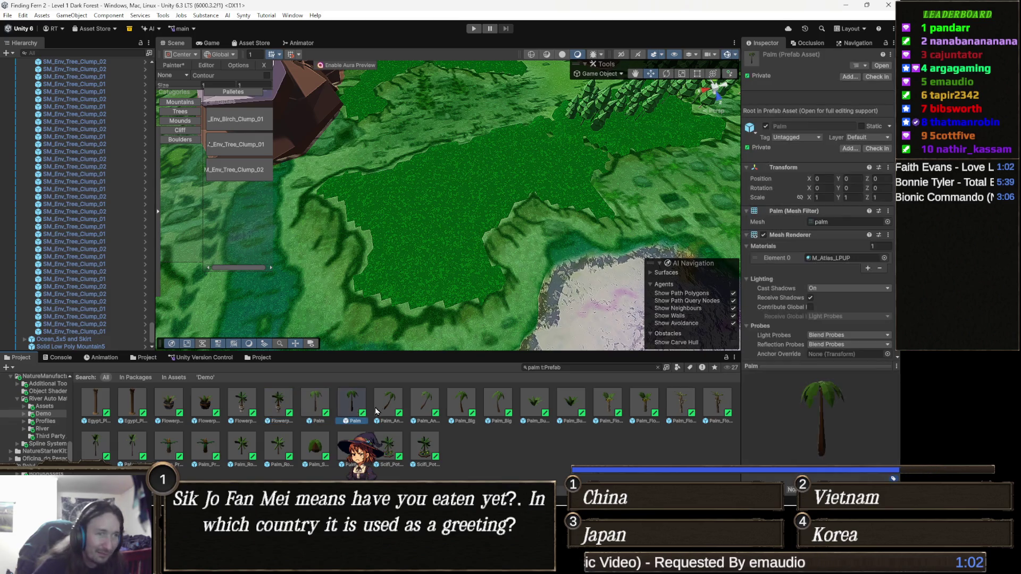
{"action": "left_click", "coordinate": [382, 410]}
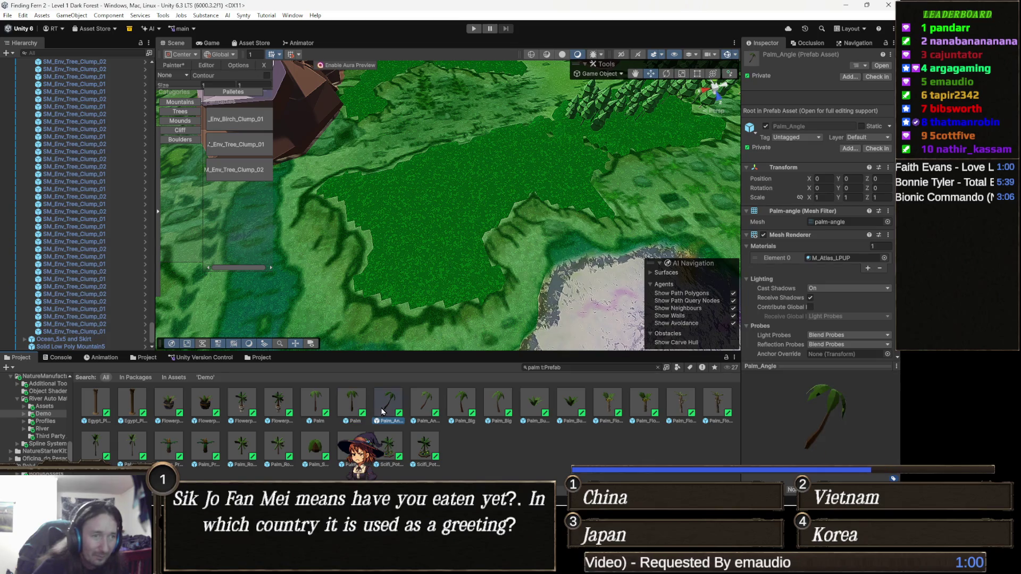
{"action": "left_click_drag", "start_coordinate": [388, 408], "coordinate": [372, 421]}
{"action": "left_click", "coordinate": [311, 406]}
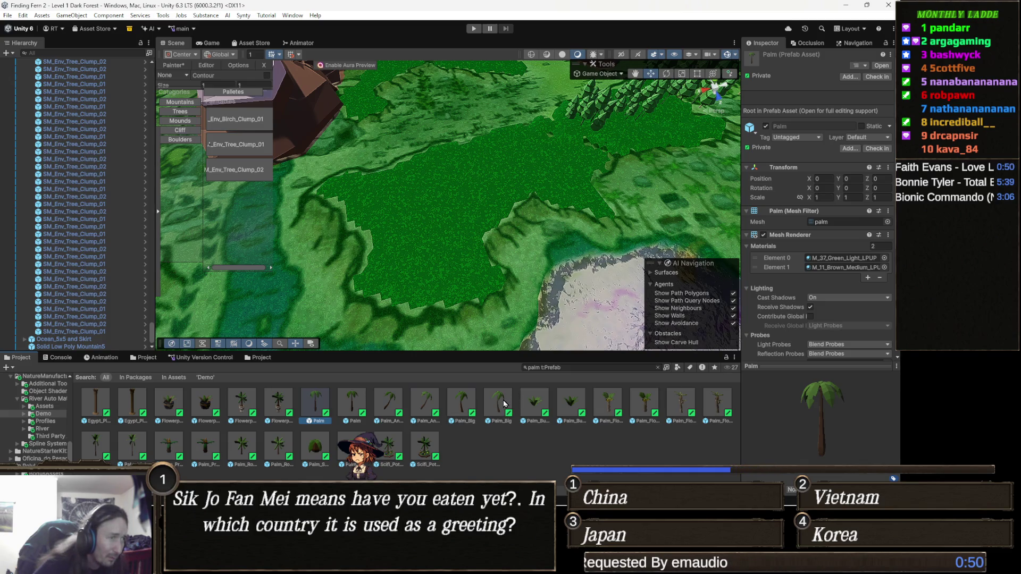
{"action": "left_click", "coordinate": [505, 405]}
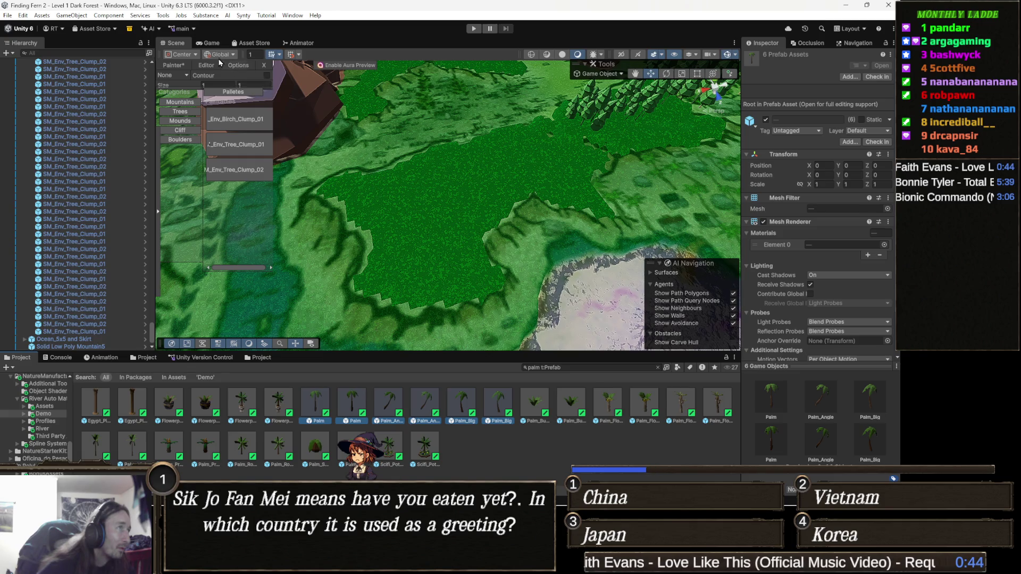
Switch the Object Painter to its Editor tab
{"action": "left_click", "coordinate": [207, 66]}
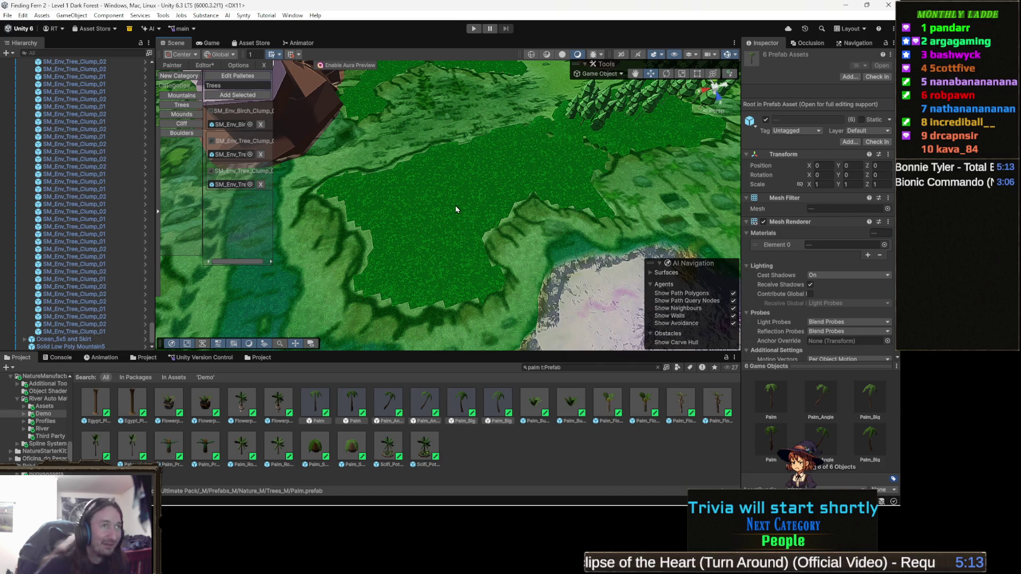
{"action": "scroll", "scroll_direction": "up", "scroll_amount": 3}
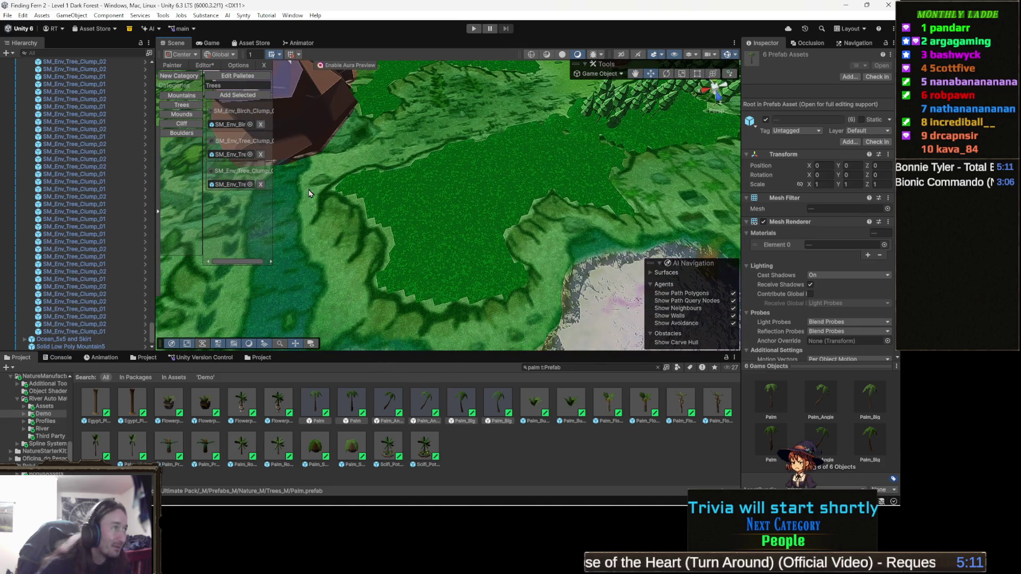
Create a new tree palette named 'Palms' holding the selected palm prefabs
{"action": "left_click", "coordinate": [254, 100]}
{"action": "left_click", "coordinate": [247, 76]}
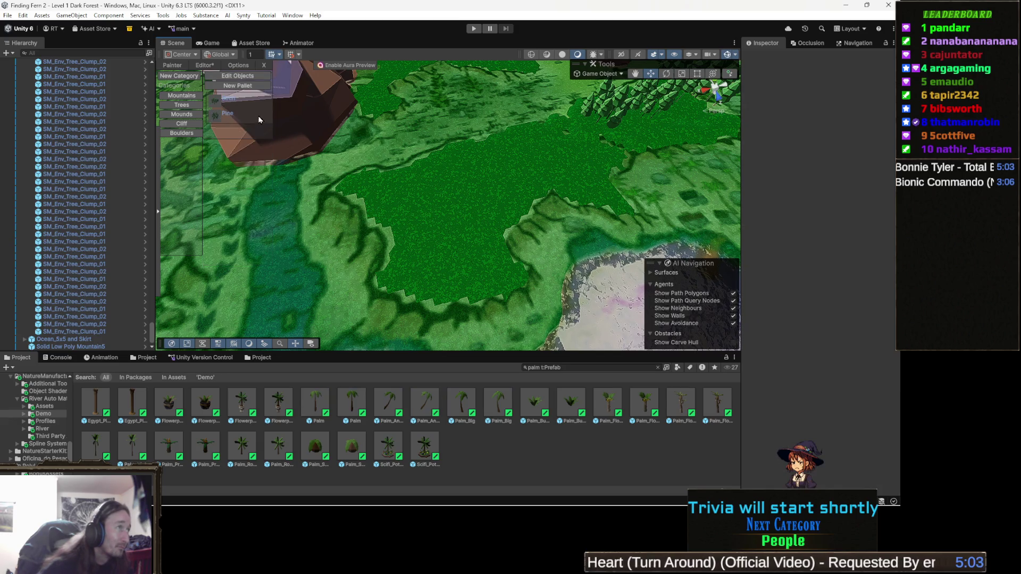
{"action": "left_click", "coordinate": [245, 88]}
{"action": "left_click", "coordinate": [241, 133]}
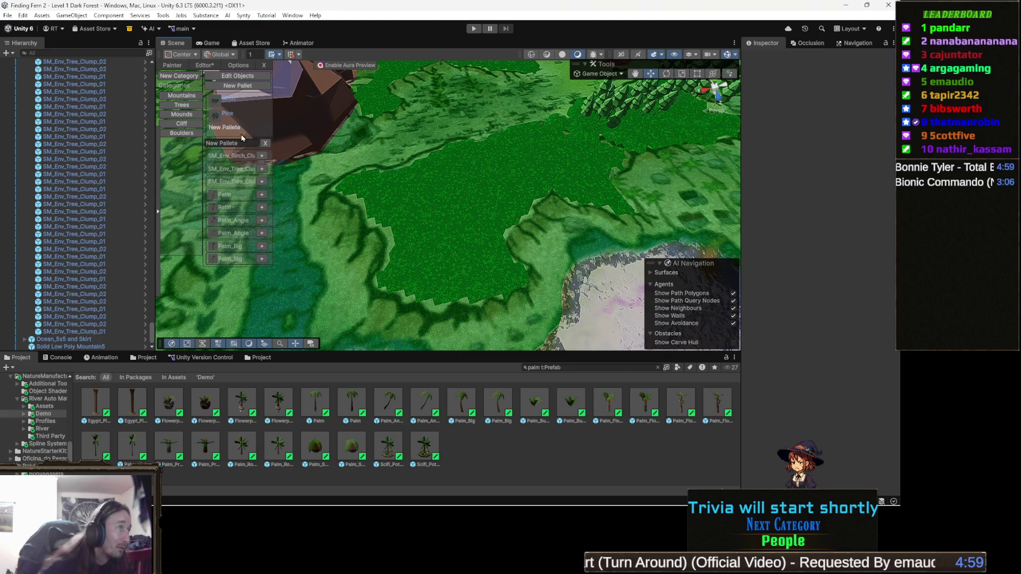
{"action": "left_click", "coordinate": [237, 144]}
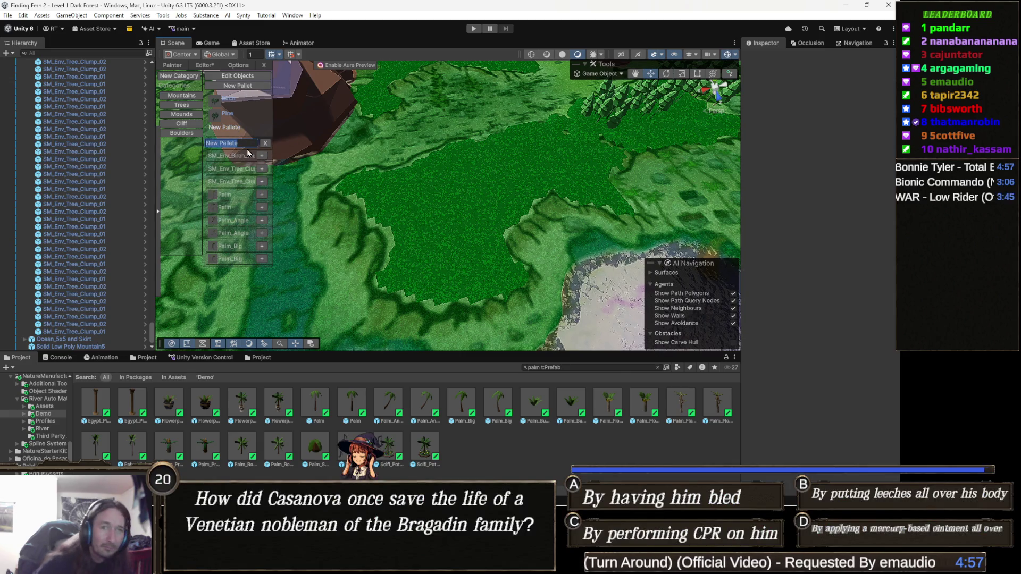
{"action": "type", "text": "Palm"}
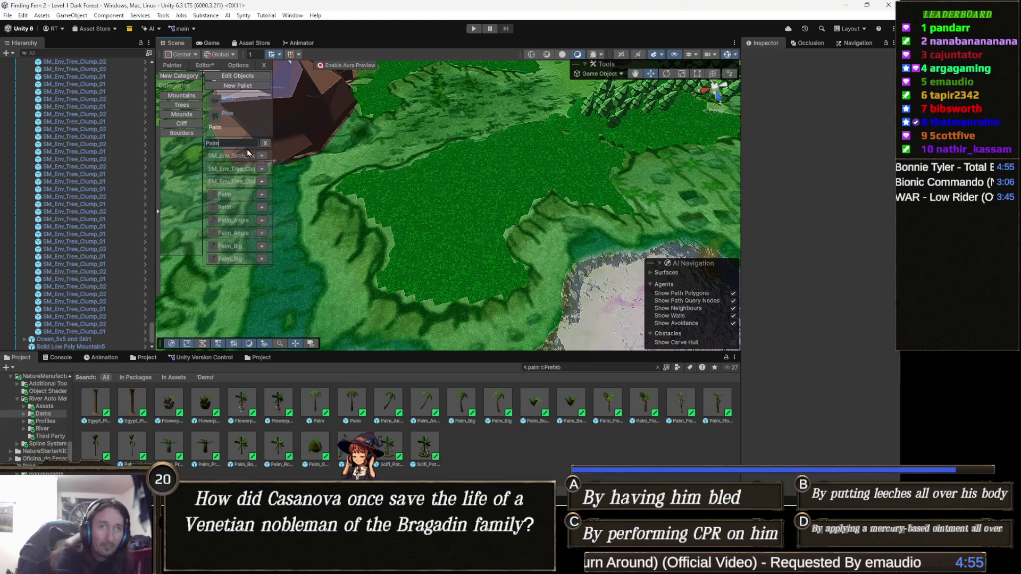
{"action": "type", "text": "s"}
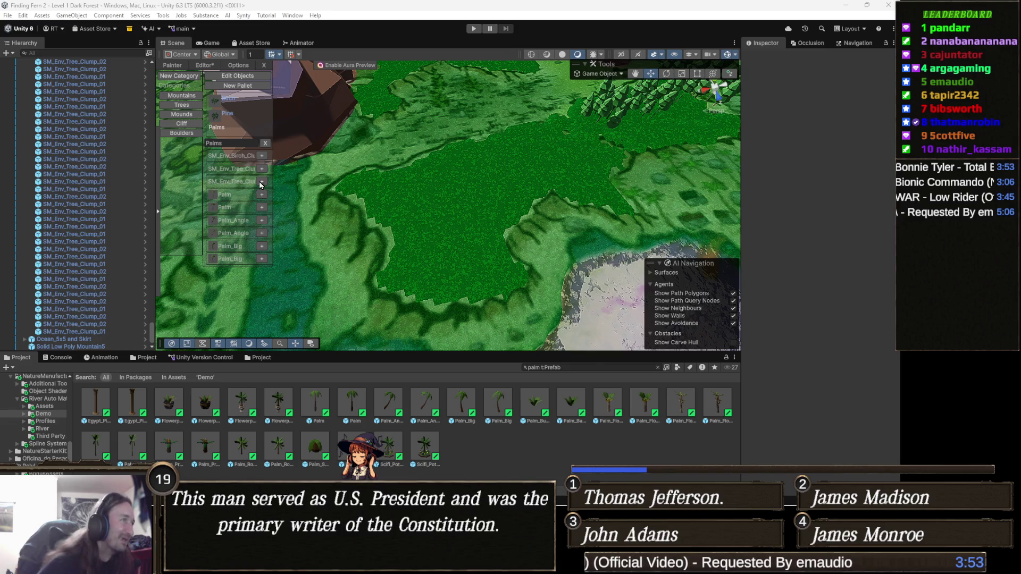
{"action": "scroll", "scroll_direction": "up", "scroll_amount": 3}
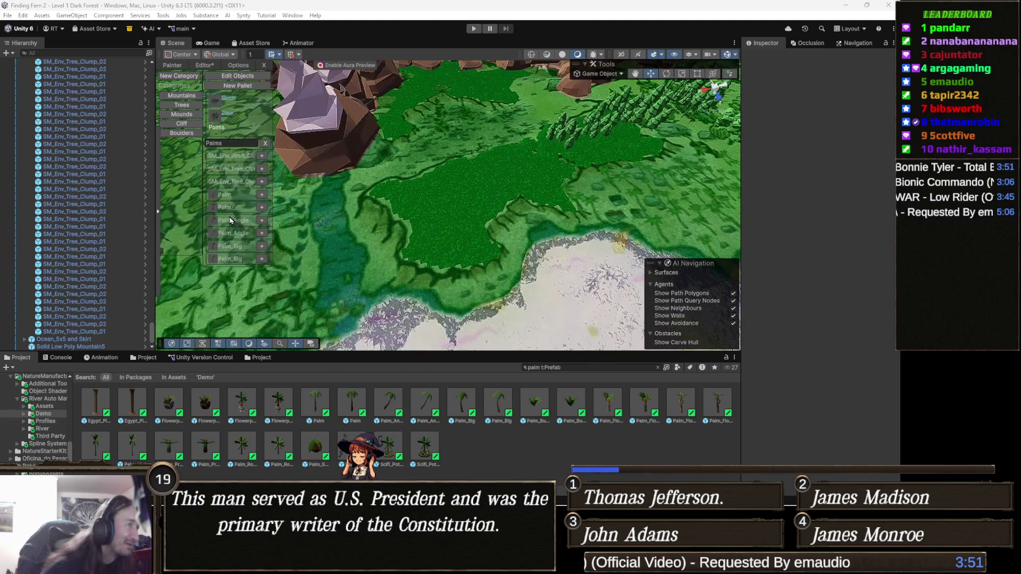
Add both Palm_Angle variants and the Palm prefab to the Palms palette, then return to Painter
{"action": "left_click_drag", "start_coordinate": [396, 263], "coordinate": [784, 104]}
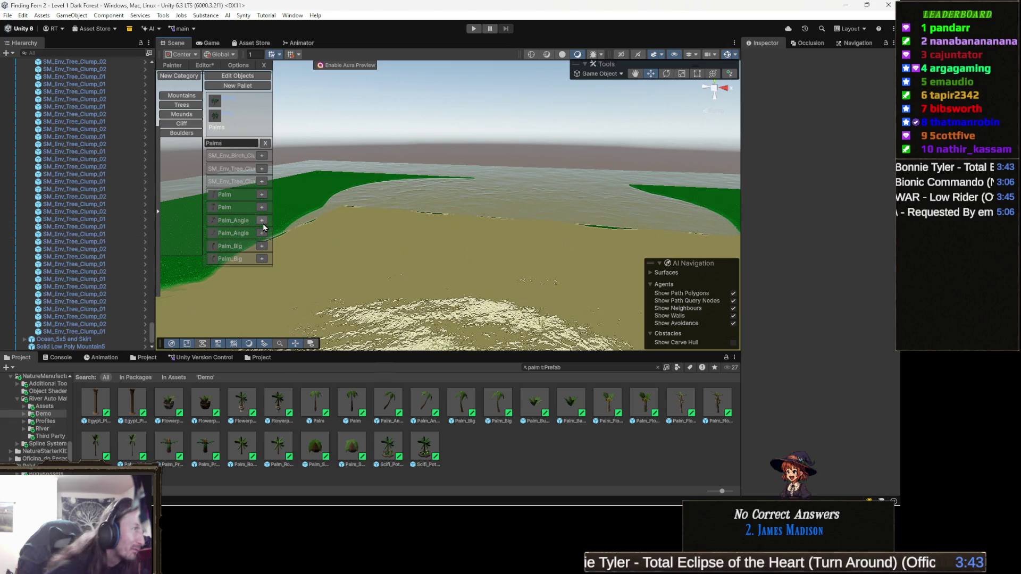
{"action": "left_click", "coordinate": [263, 220]}
{"action": "left_click", "coordinate": [262, 233]}
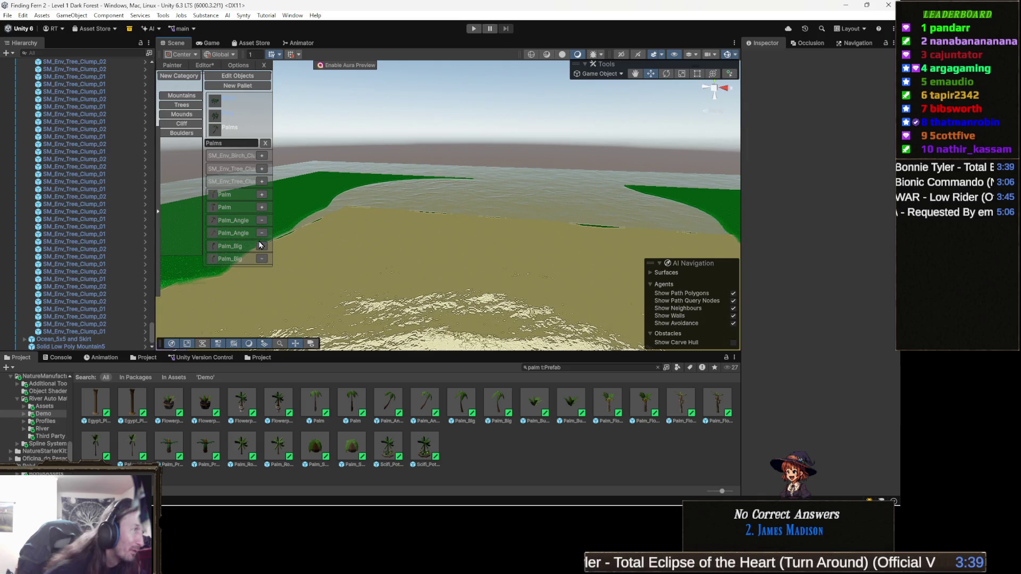
{"action": "left_click_drag", "start_coordinate": [401, 201], "coordinate": [431, 197]}
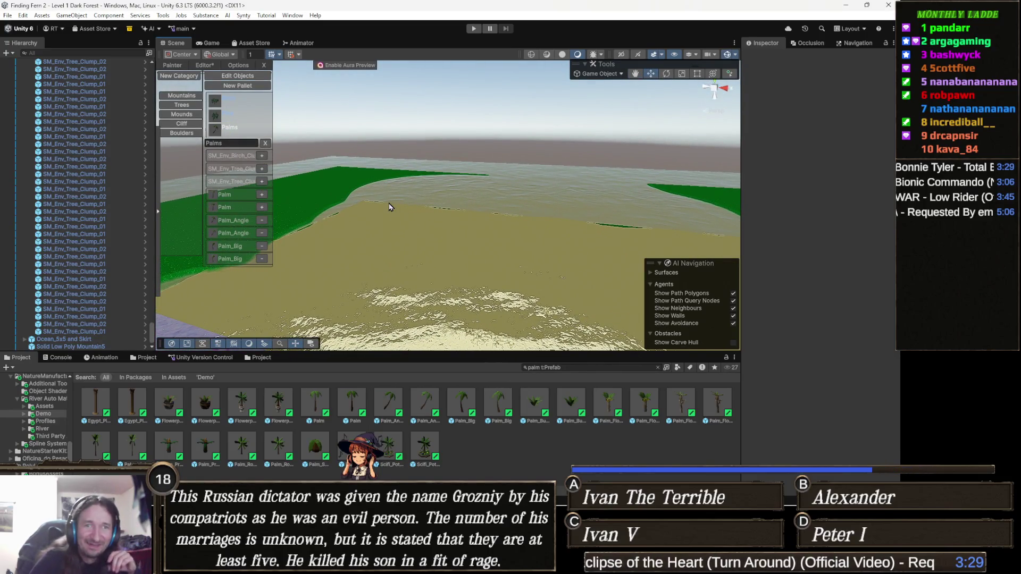
{"action": "left_click_drag", "start_coordinate": [326, 207], "coordinate": [293, 213]}
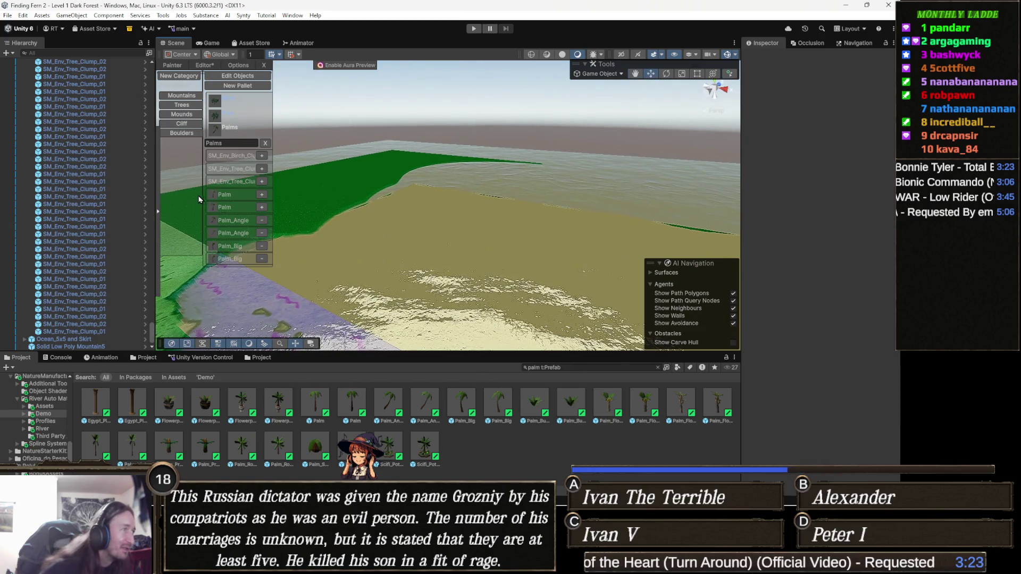
{"action": "left_click", "coordinate": [262, 195]}
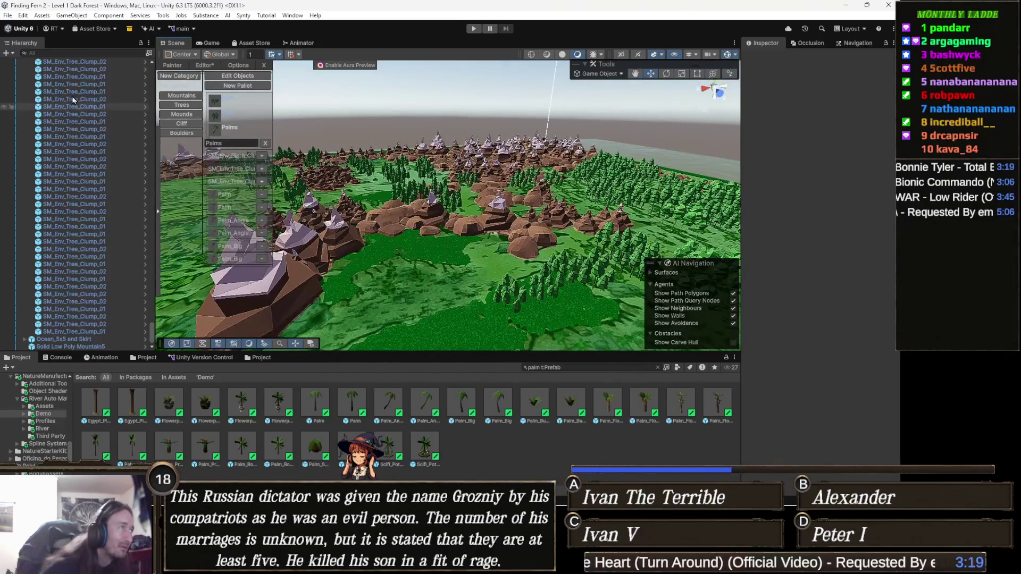
{"action": "left_click", "coordinate": [171, 66]}
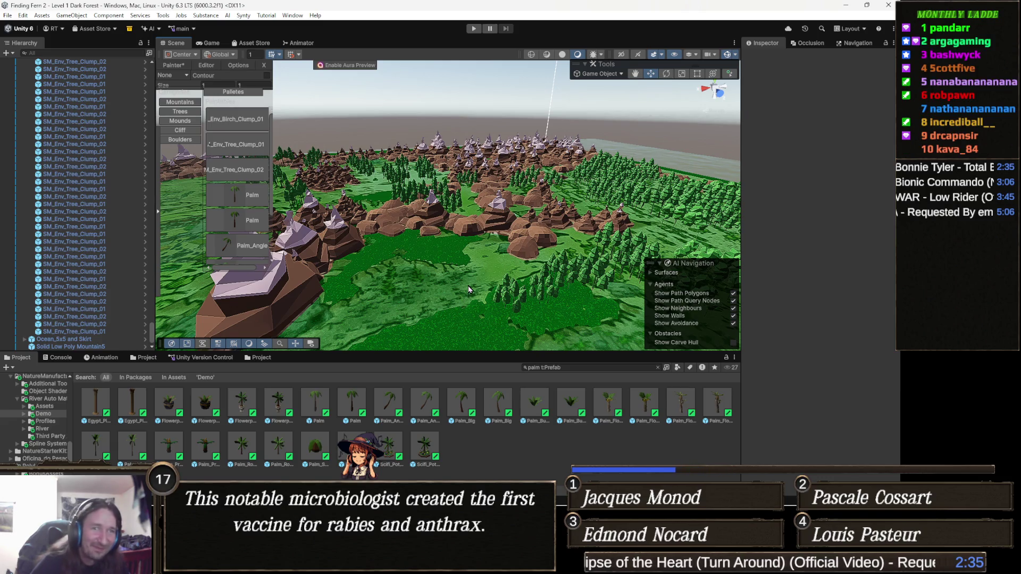
Set brush size 5, switch the list to Objects, and pick the Palms set
{"action": "scroll", "scroll_direction": "up", "scroll_amount": 3}
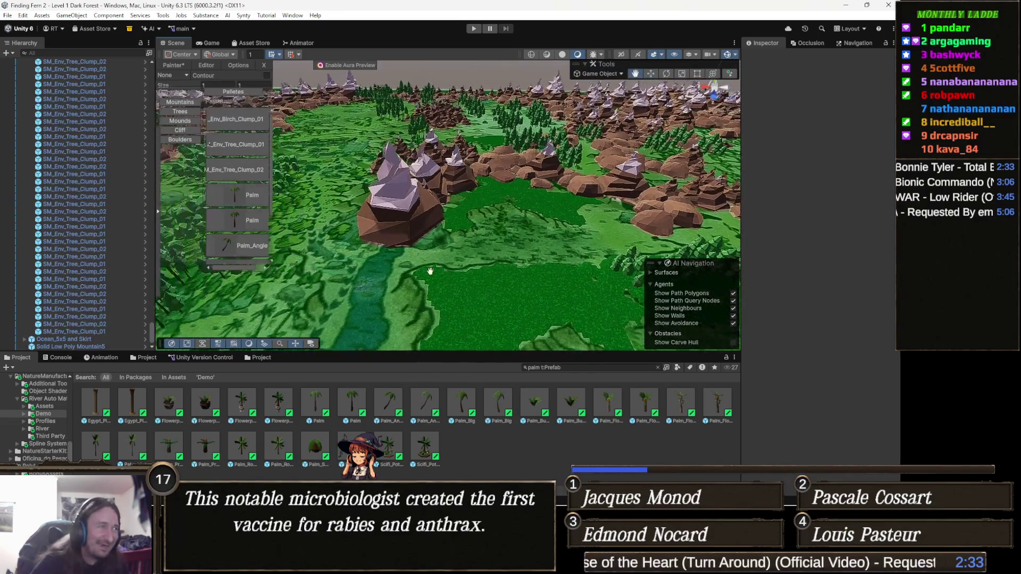
{"action": "left_click_drag", "start_coordinate": [473, 264], "coordinate": [459, 259]}
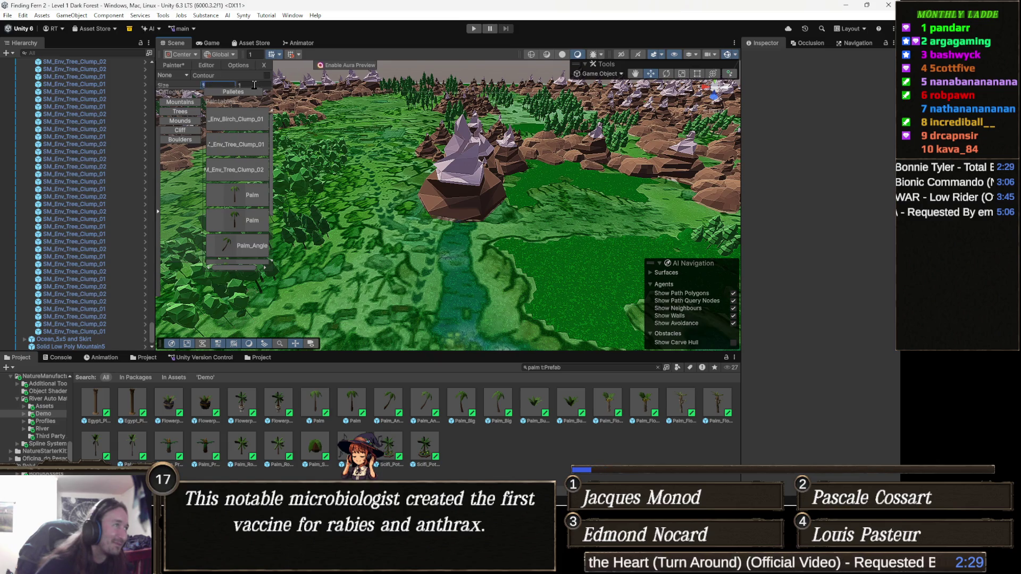
{"action": "type", "text": "5"}
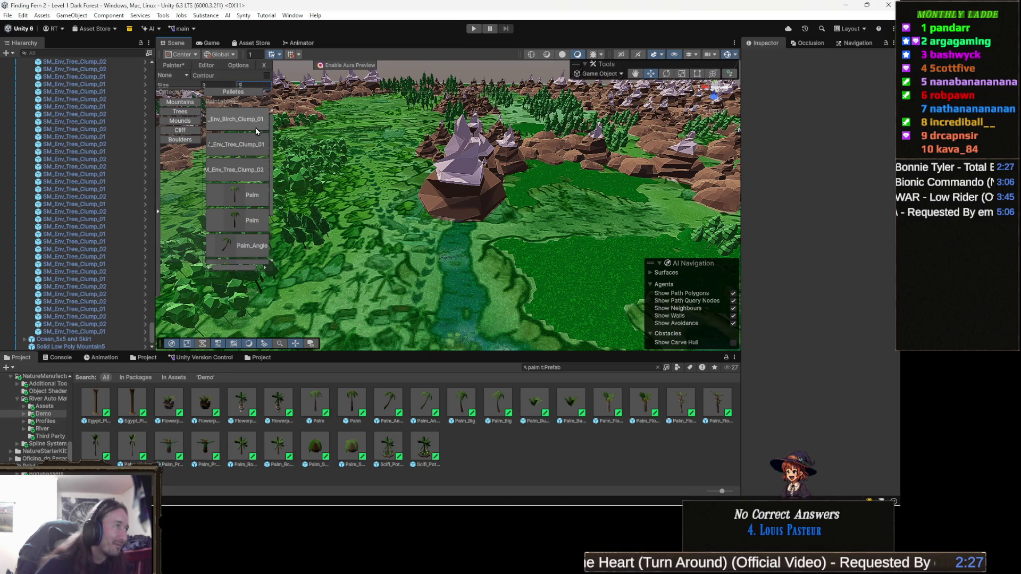
{"action": "left_click", "coordinate": [246, 93]}
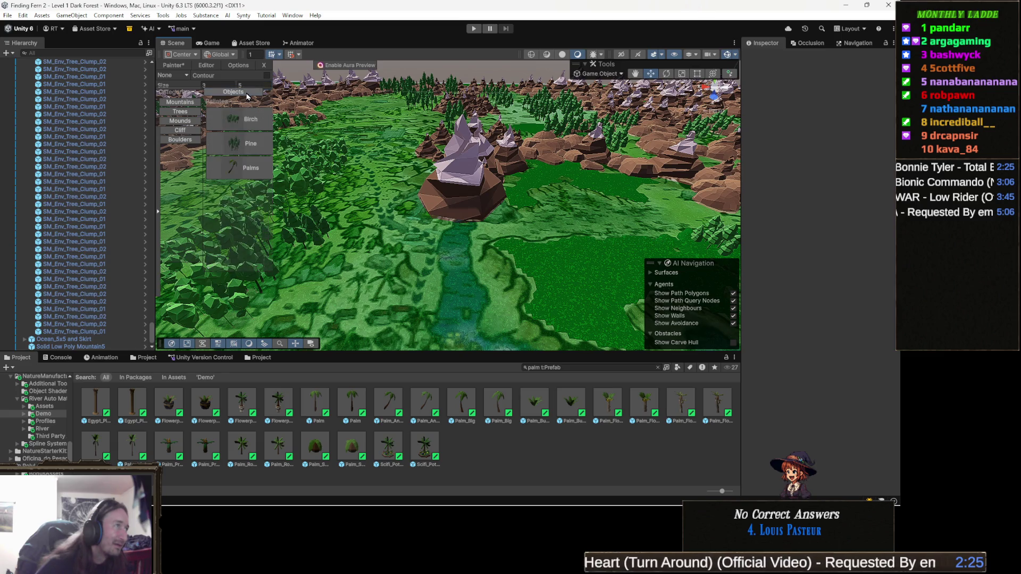
{"action": "left_click", "coordinate": [255, 174]}
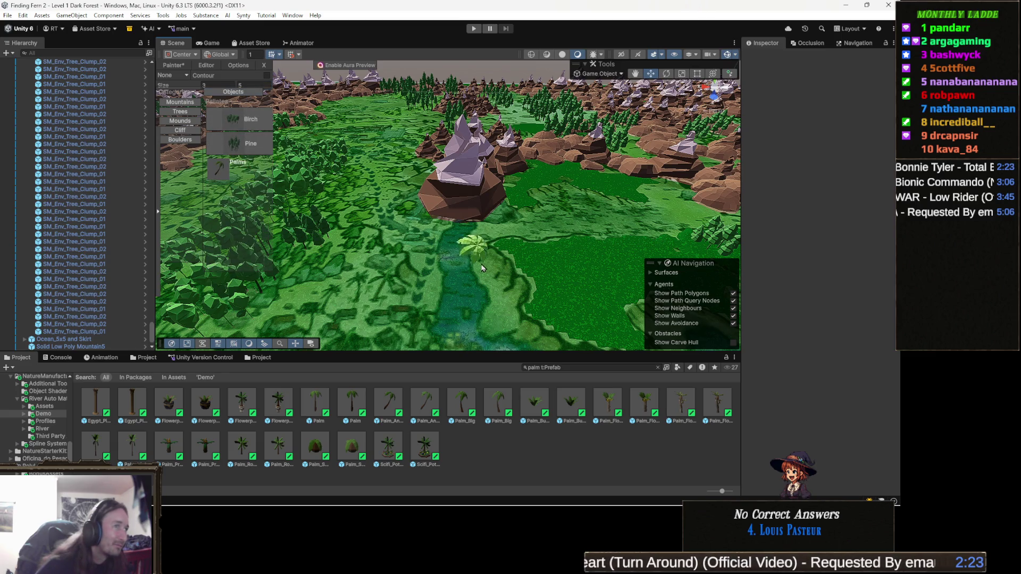
Place two palms on the grass beside the river
{"action": "scroll", "scroll_direction": "up", "scroll_amount": 3}
{"action": "left_click_drag", "start_coordinate": [500, 261], "coordinate": [513, 259]}
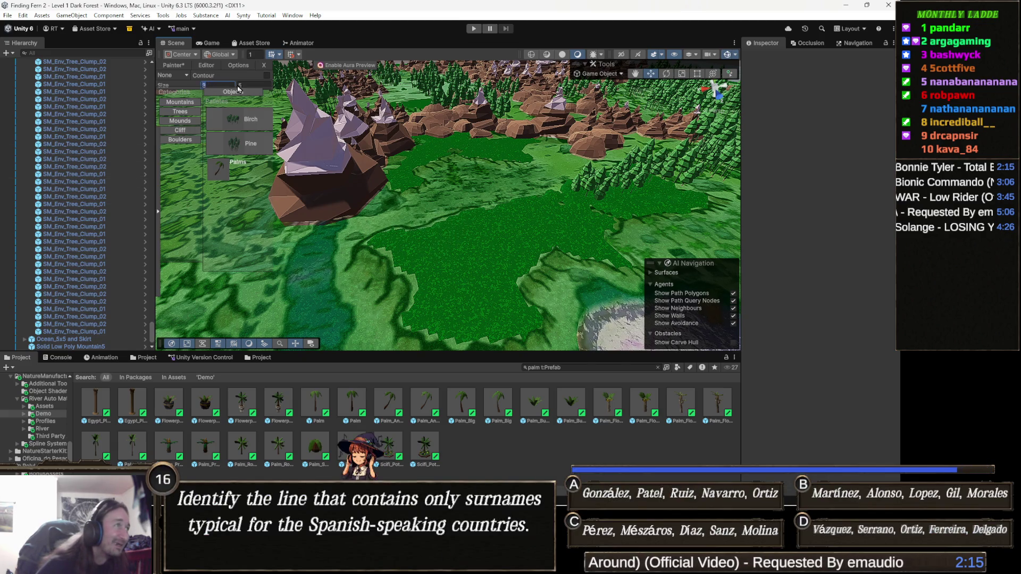
{"action": "scroll", "scroll_direction": "up", "scroll_amount": 3}
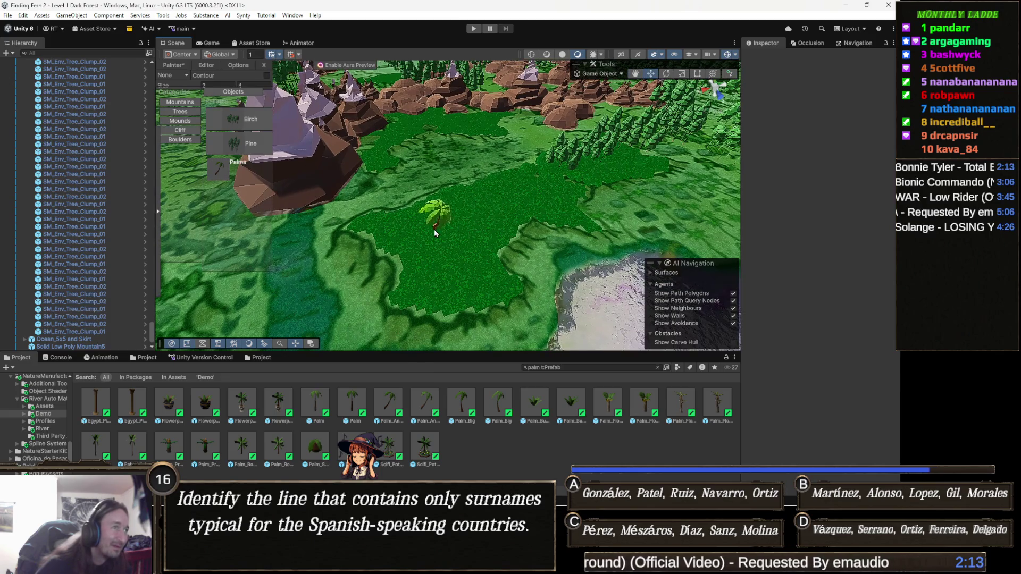
{"action": "left_click_drag", "start_coordinate": [401, 219], "coordinate": [409, 250]}
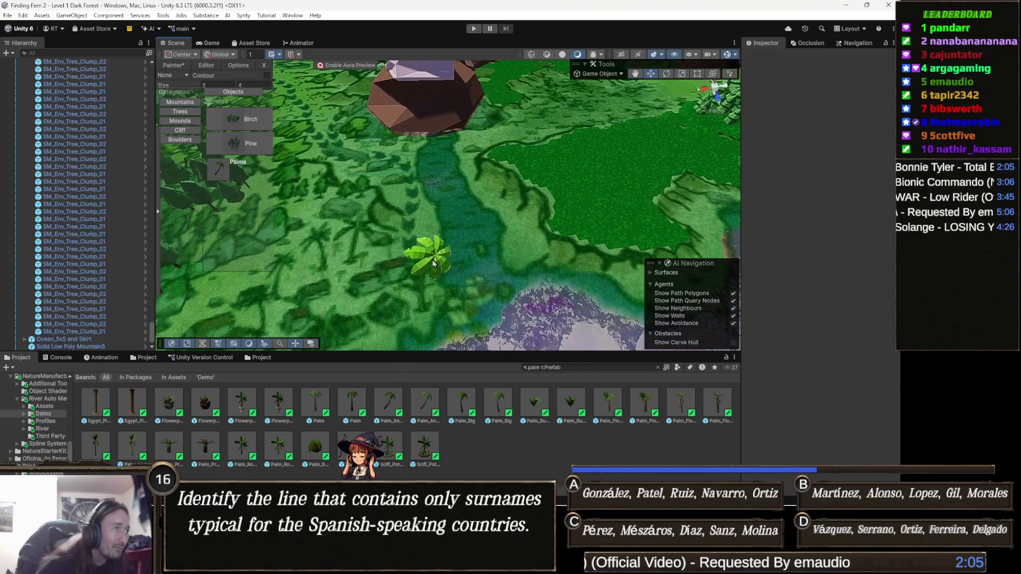
{"action": "left_click", "coordinate": [353, 234]}
{"action": "left_click", "coordinate": [327, 264]}
Orbit to a low view across the water and undo the last palm
{"action": "scroll", "scroll_direction": "up", "scroll_amount": 3}
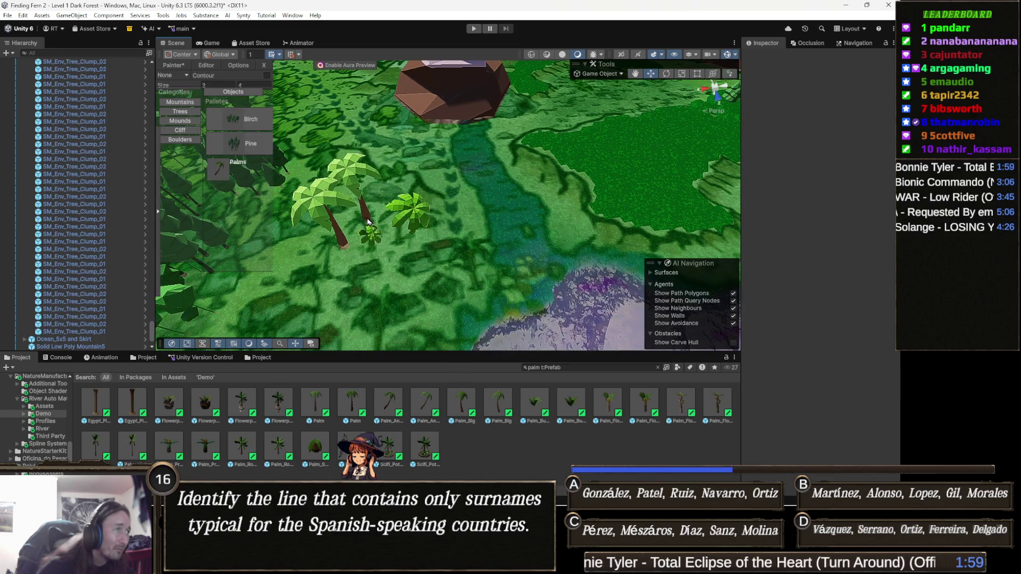
{"action": "scroll", "scroll_direction": "up", "scroll_amount": 3}
{"action": "left_click_drag", "start_coordinate": [368, 220], "coordinate": [505, 182]}
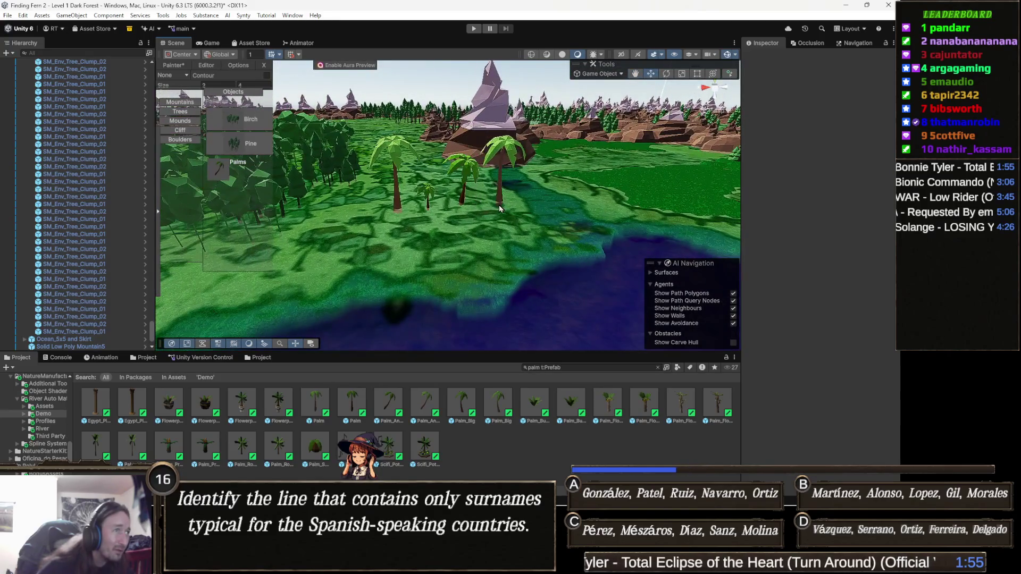
{"action": "scroll", "scroll_direction": "up", "scroll_amount": 3}
{"action": "key", "text": "ctrl+z"}
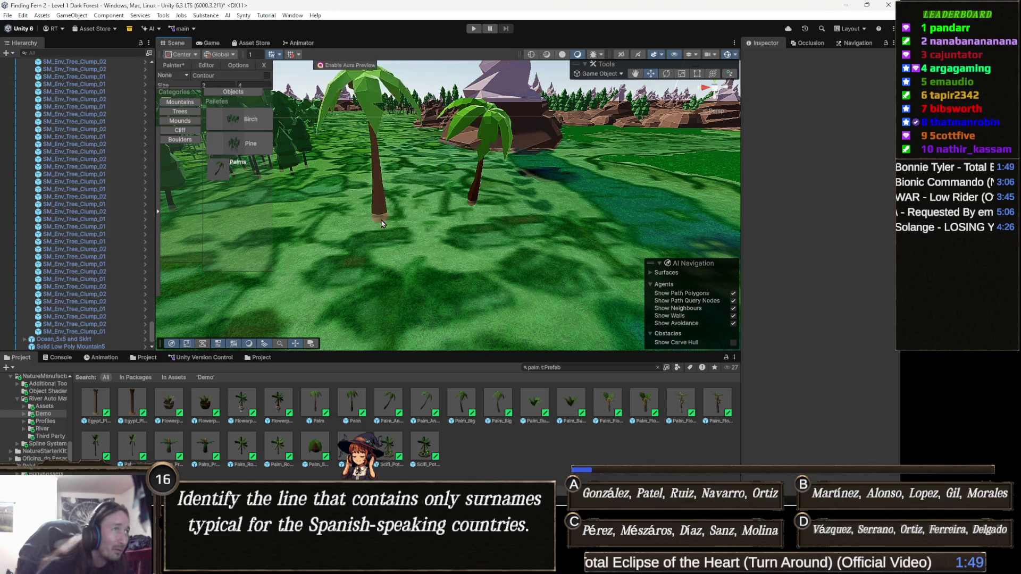
Add three more palms to the cluster on the river bank
{"action": "scroll", "scroll_direction": "up", "scroll_amount": 3}
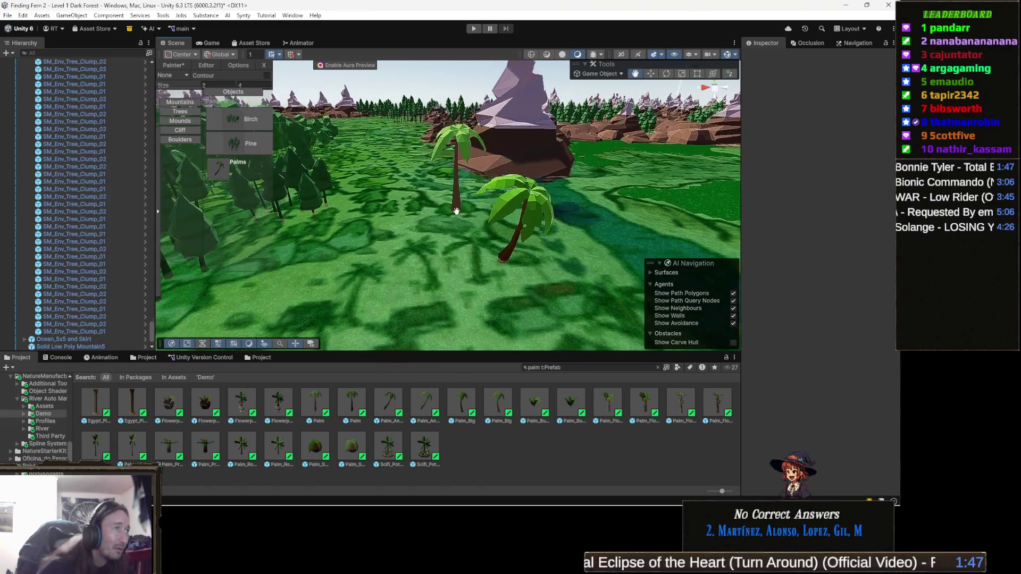
{"action": "scroll", "scroll_direction": "down", "scroll_amount": 3}
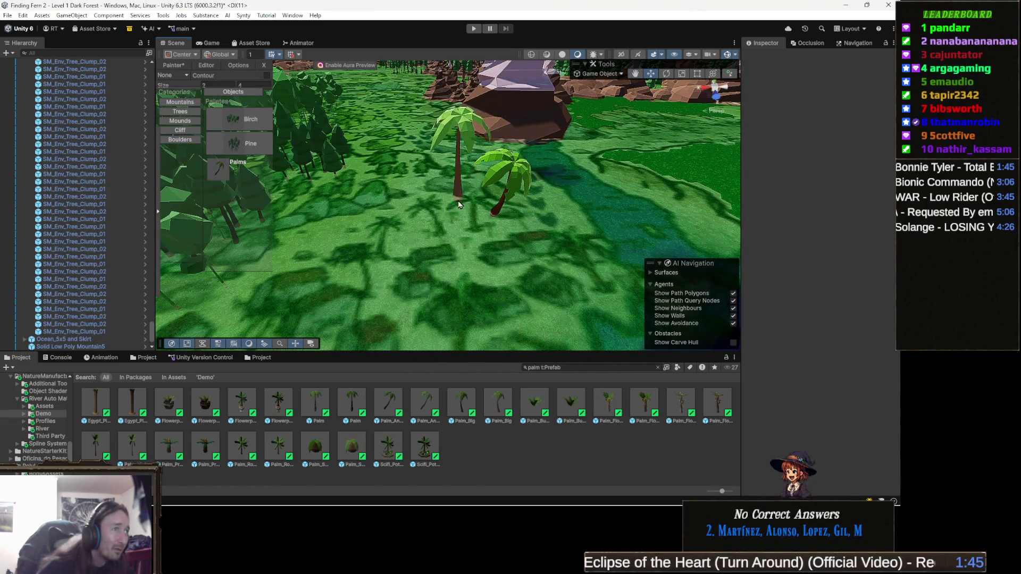
{"action": "left_click", "coordinate": [444, 258]}
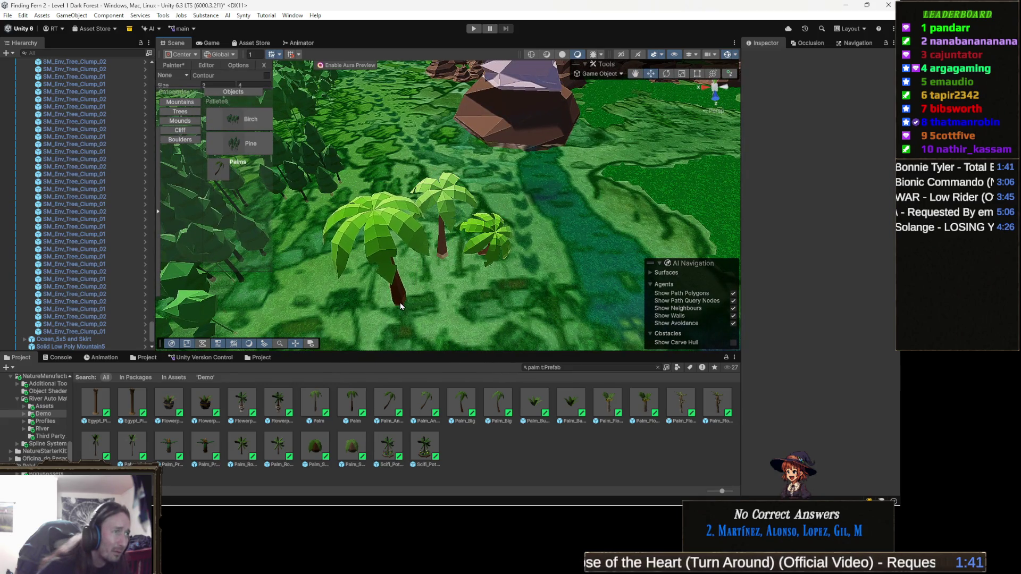
{"action": "left_click", "coordinate": [383, 291]}
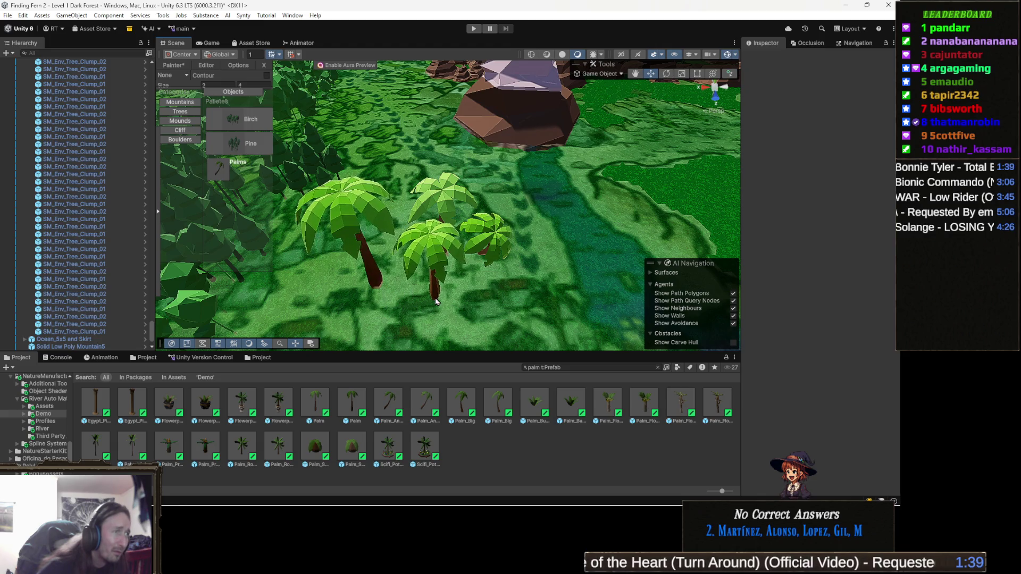
{"action": "left_click", "coordinate": [436, 297]}
{"action": "left_click_drag", "start_coordinate": [533, 287], "coordinate": [449, 295]}
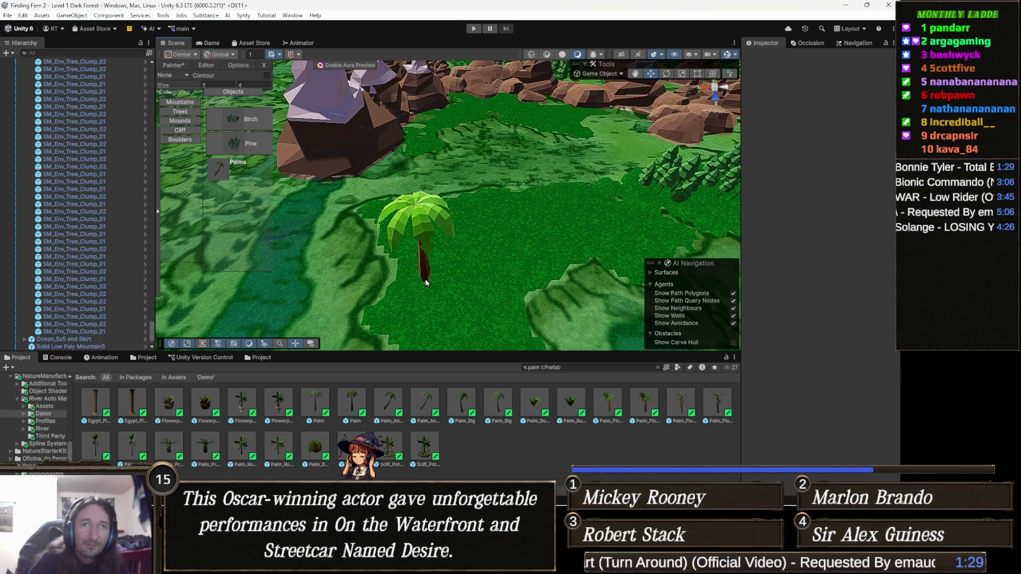
Paint five palms onto the open grass below the rocky hills
{"action": "left_click", "coordinate": [389, 223]}
{"action": "left_click", "coordinate": [439, 248]}
{"action": "left_click", "coordinate": [418, 252]}
{"action": "left_click", "coordinate": [403, 327]}
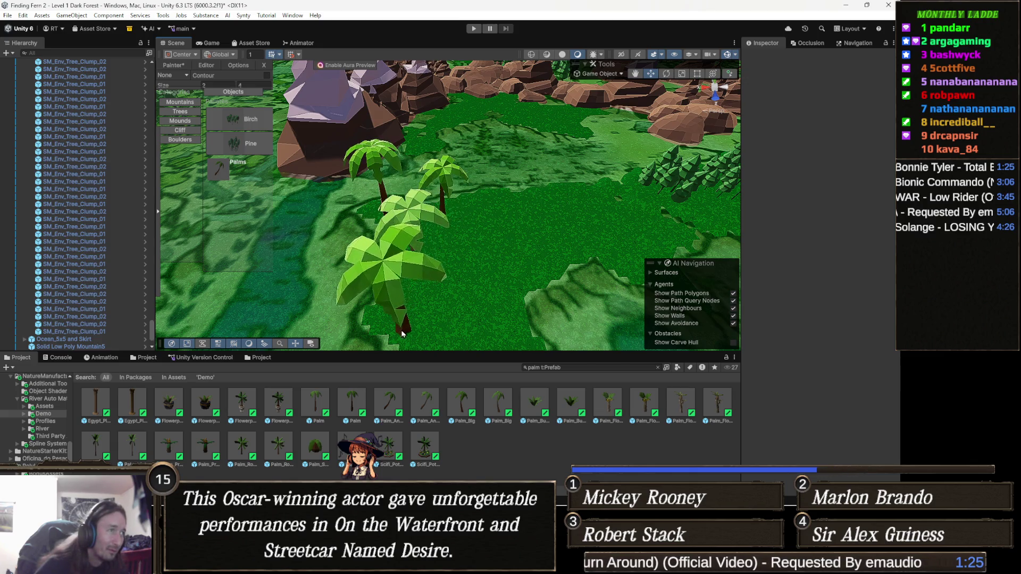
{"action": "left_click", "coordinate": [479, 238]}
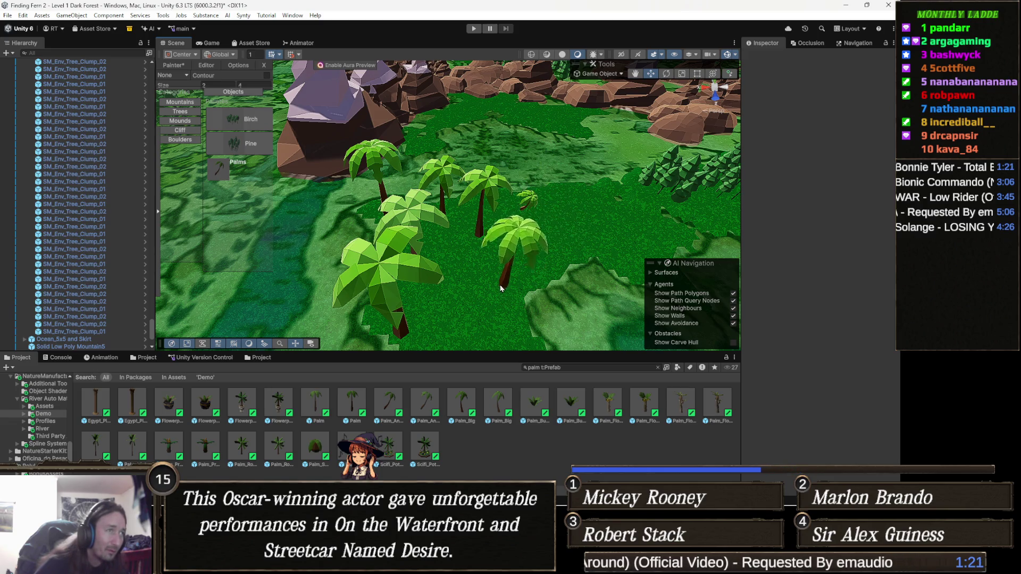
{"action": "scroll", "scroll_direction": "down", "scroll_amount": 3}
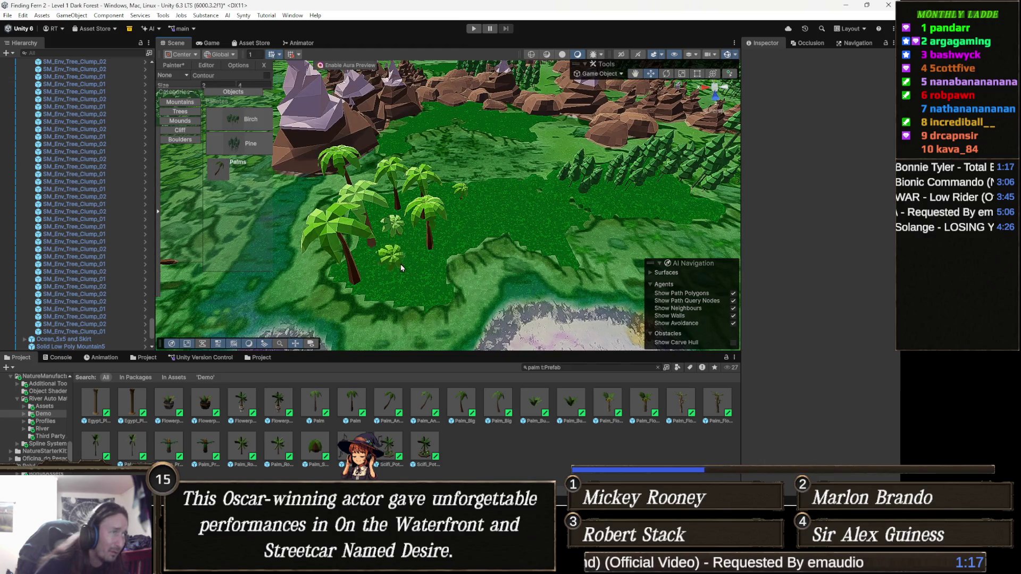
Add four more palms to the cluster, then stop painting and reselect the Terrain
{"action": "left_click", "coordinate": [408, 263]}
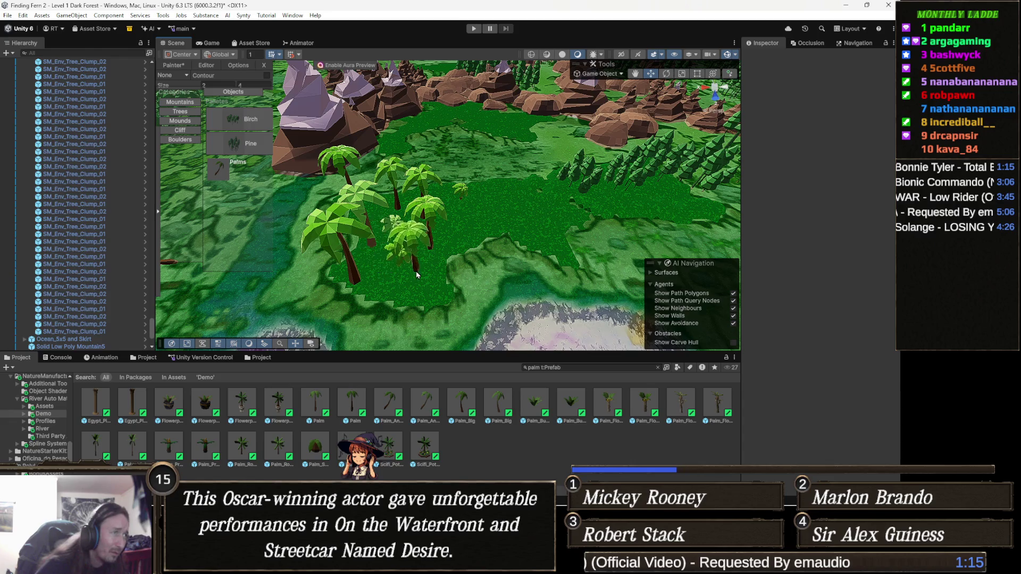
{"action": "left_click_drag", "start_coordinate": [465, 221], "coordinate": [407, 222]}
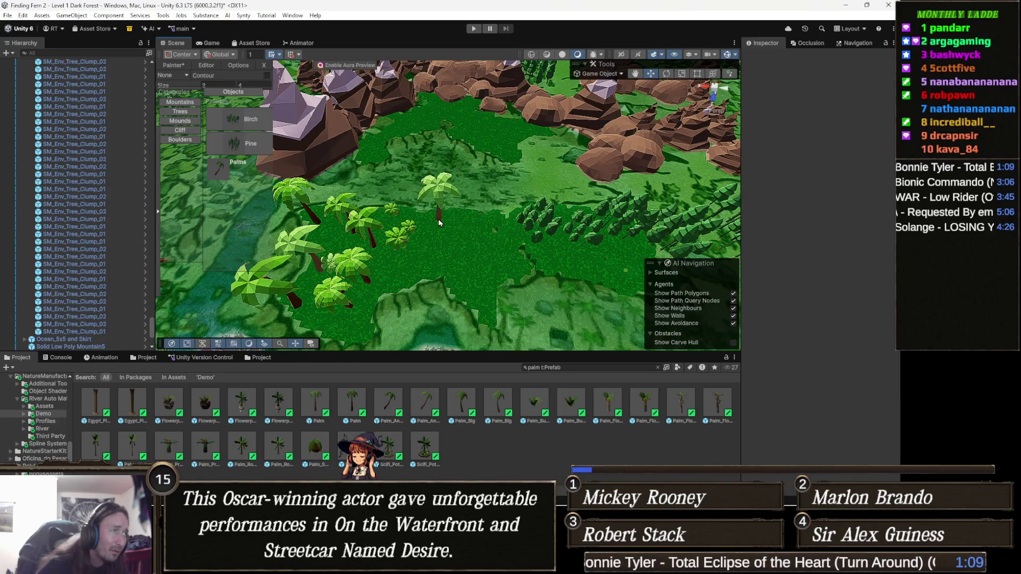
{"action": "left_click", "coordinate": [427, 213]}
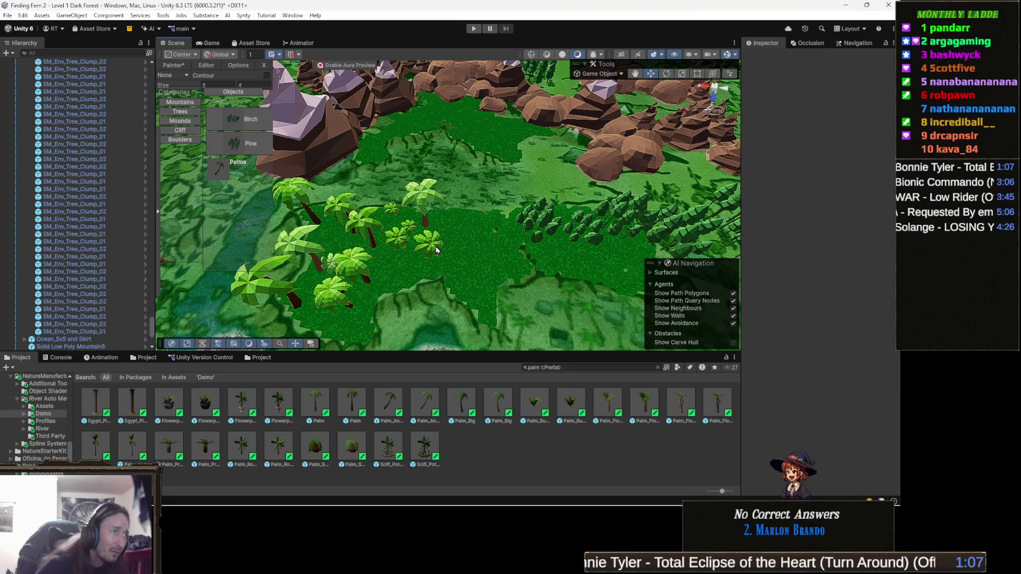
{"action": "left_click", "coordinate": [406, 278]}
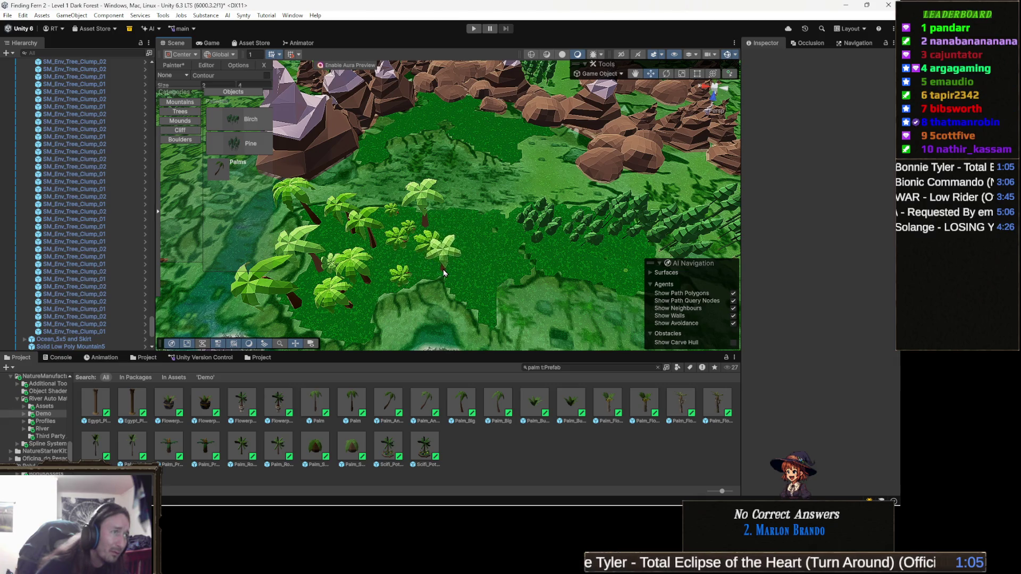
{"action": "left_click", "coordinate": [449, 234]}
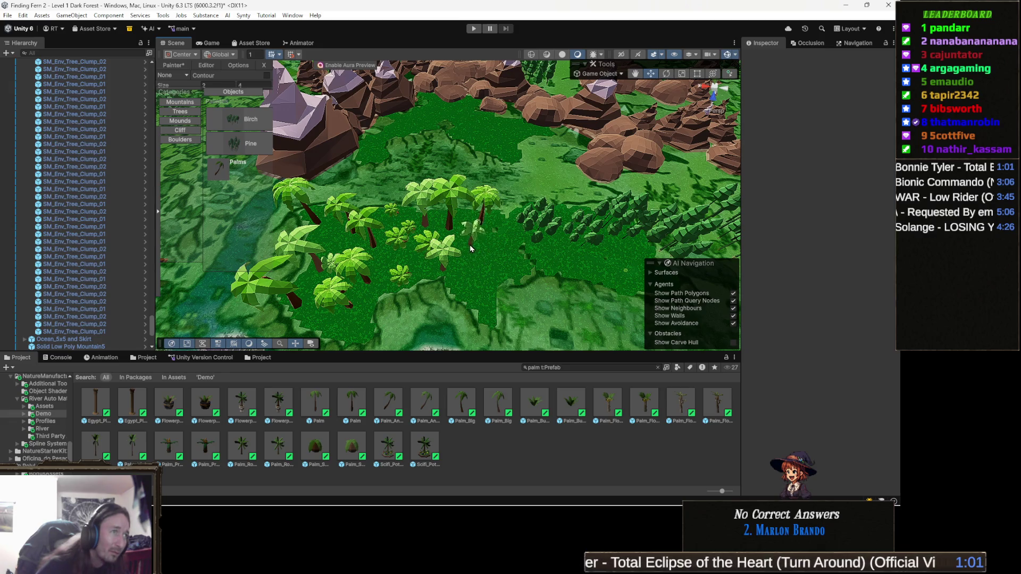
{"action": "key", "text": "Escape"}
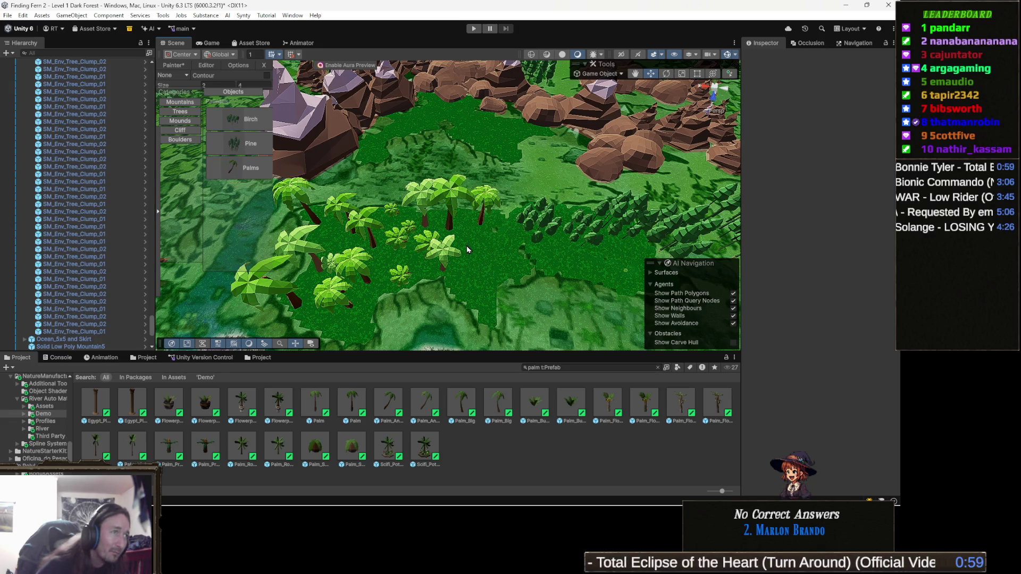
{"action": "left_click", "coordinate": [468, 252]}
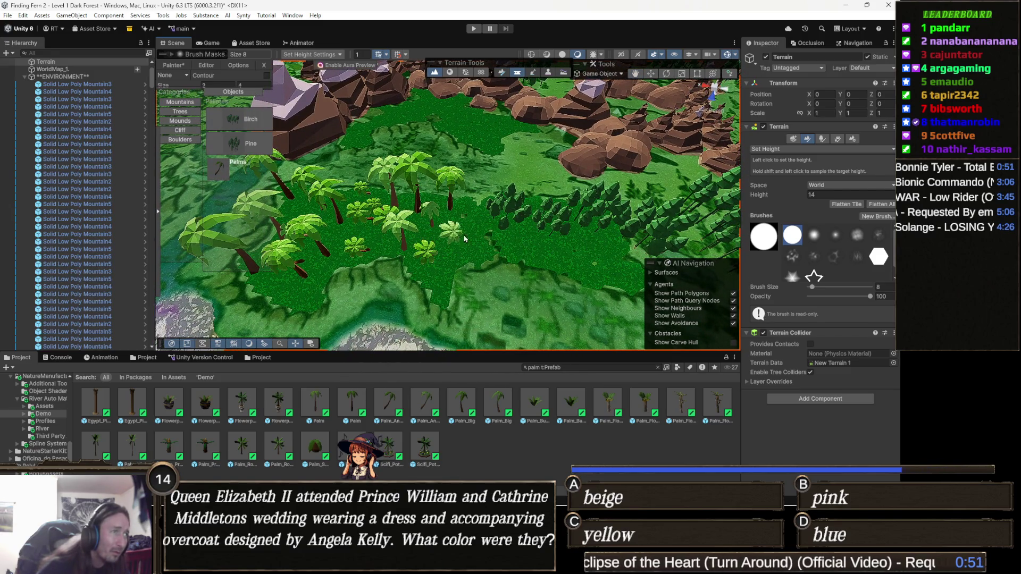
Plant three large palms among the cluster and swing the view toward the river
{"action": "left_click", "coordinate": [456, 234]}
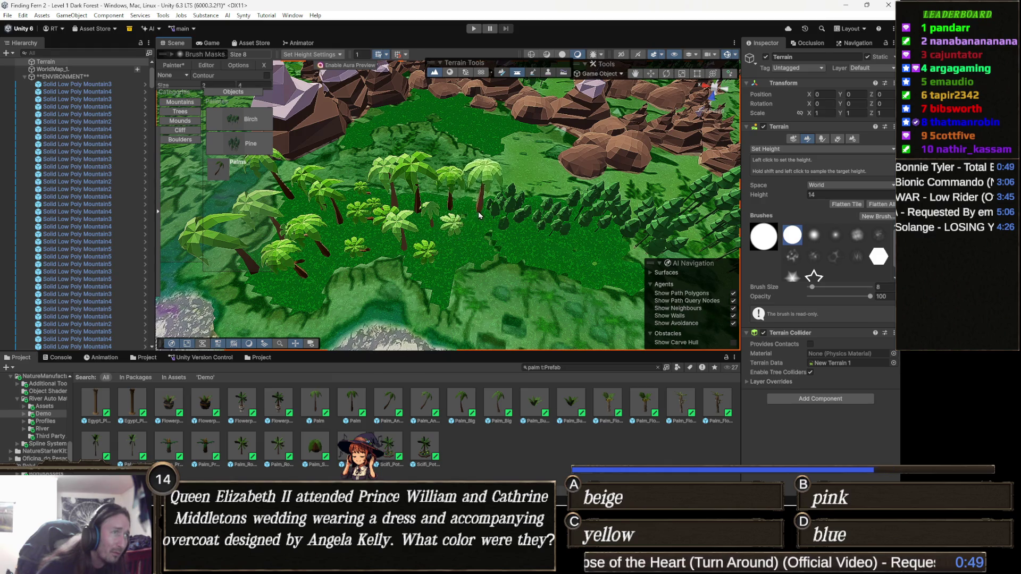
{"action": "left_click", "coordinate": [475, 236]}
{"action": "left_click", "coordinate": [558, 236]}
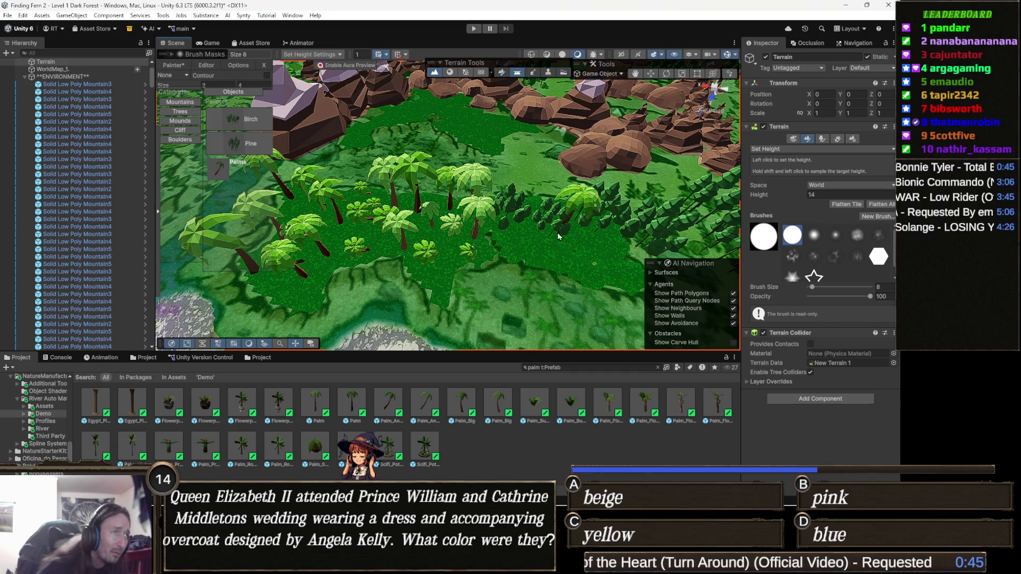
{"action": "left_click_drag", "start_coordinate": [558, 237], "coordinate": [387, 268]}
{"action": "scroll", "scroll_direction": "down", "scroll_amount": 3}
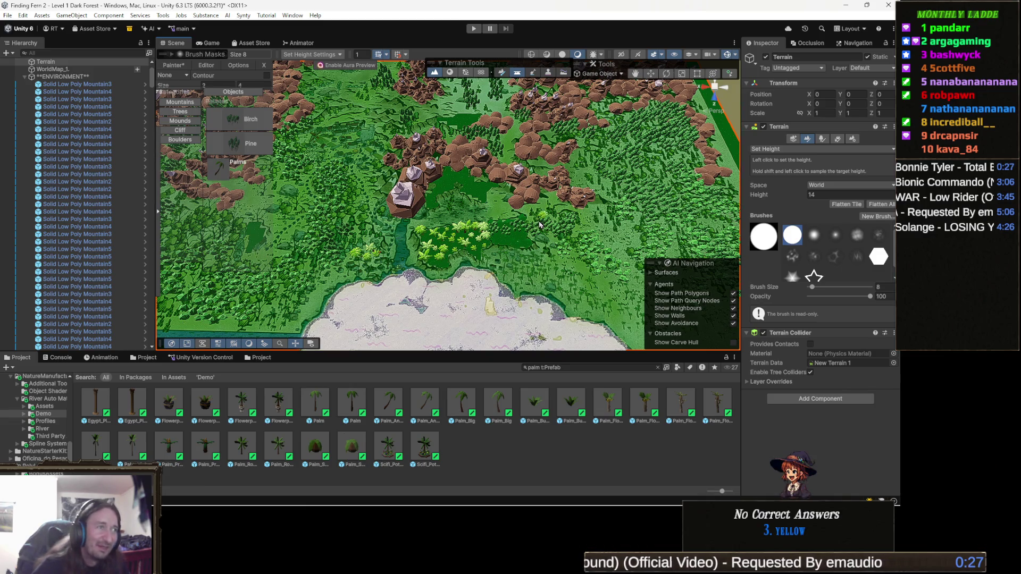
Fly next to the large rock and plant a row of six palms beside it
{"action": "scroll", "scroll_direction": "up", "scroll_amount": 3}
{"action": "left_click_drag", "start_coordinate": [440, 250], "coordinate": [396, 223]}
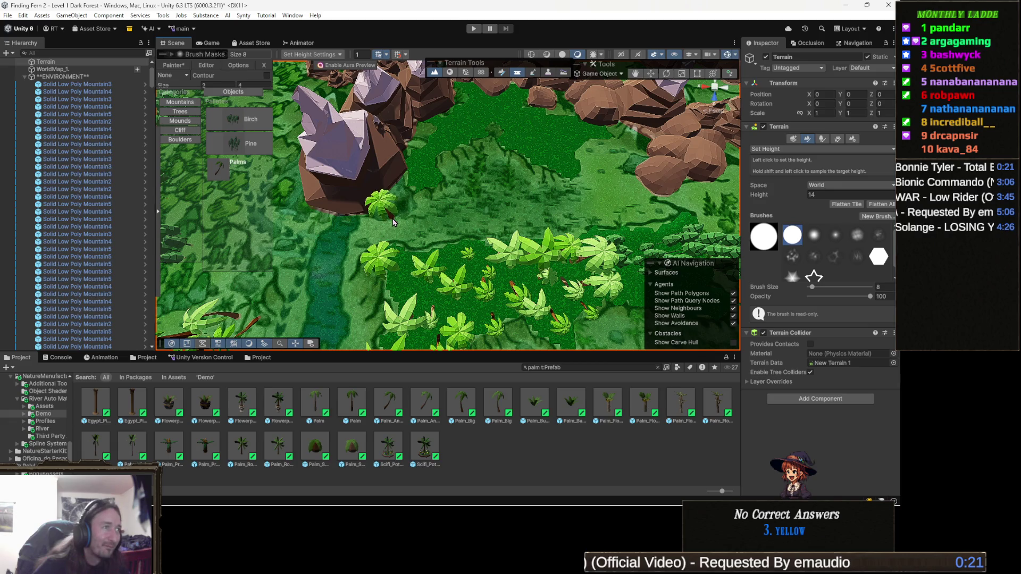
{"action": "left_click", "coordinate": [396, 225]}
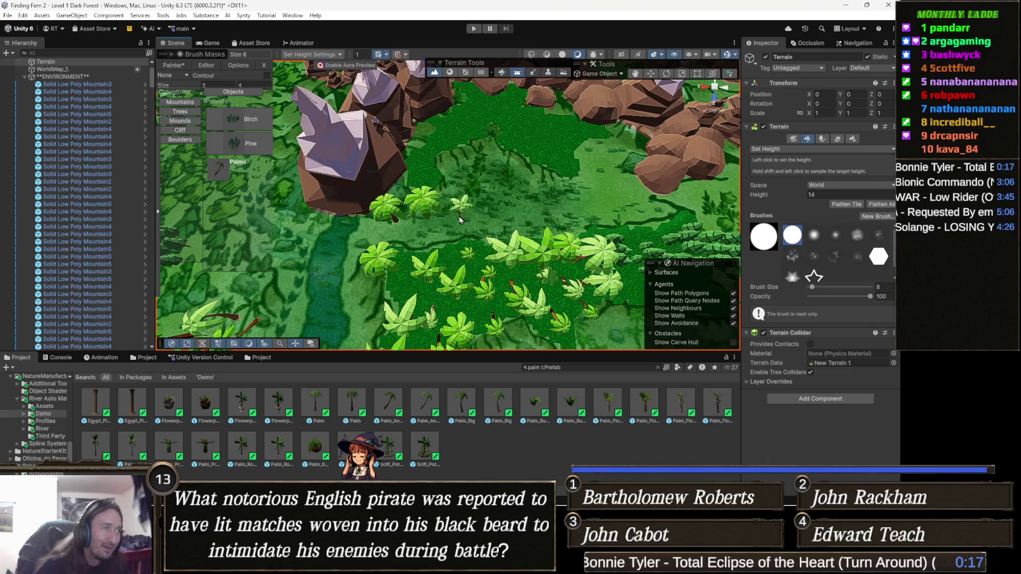
{"action": "left_click", "coordinate": [451, 221]}
{"action": "left_click", "coordinate": [472, 215]}
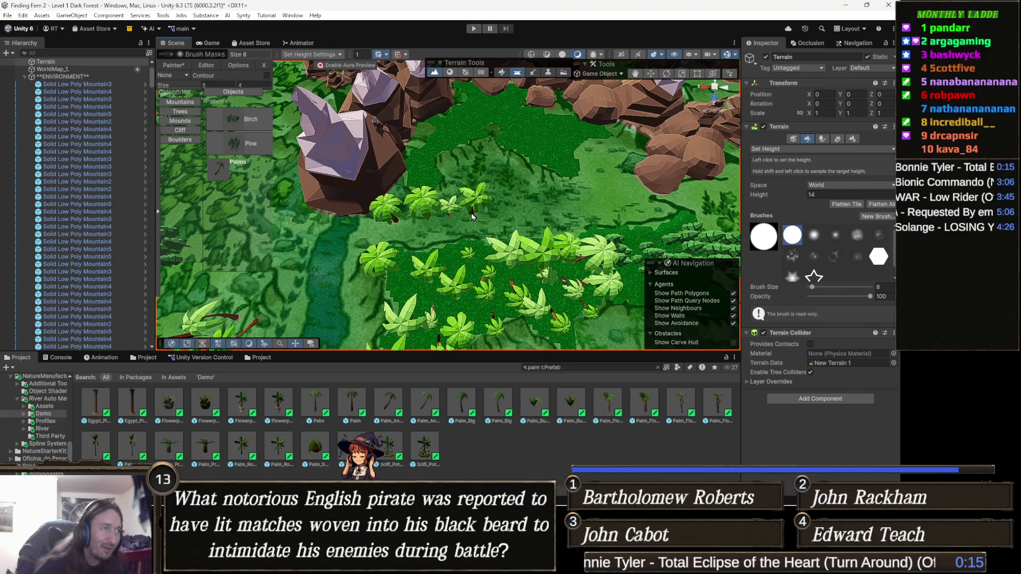
{"action": "left_click", "coordinate": [495, 209]}
{"action": "left_click", "coordinate": [514, 213]}
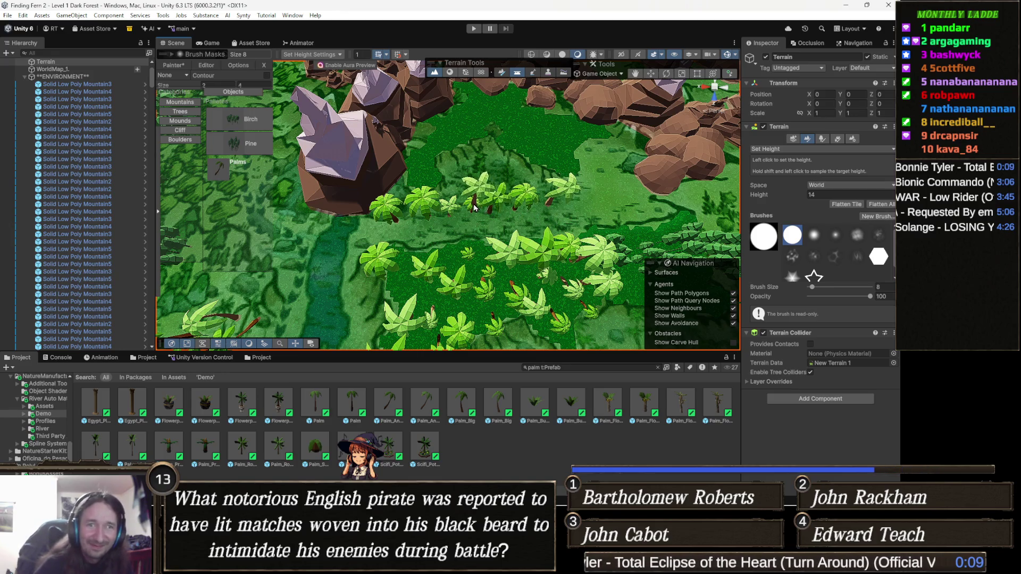
{"action": "left_click", "coordinate": [474, 207]}
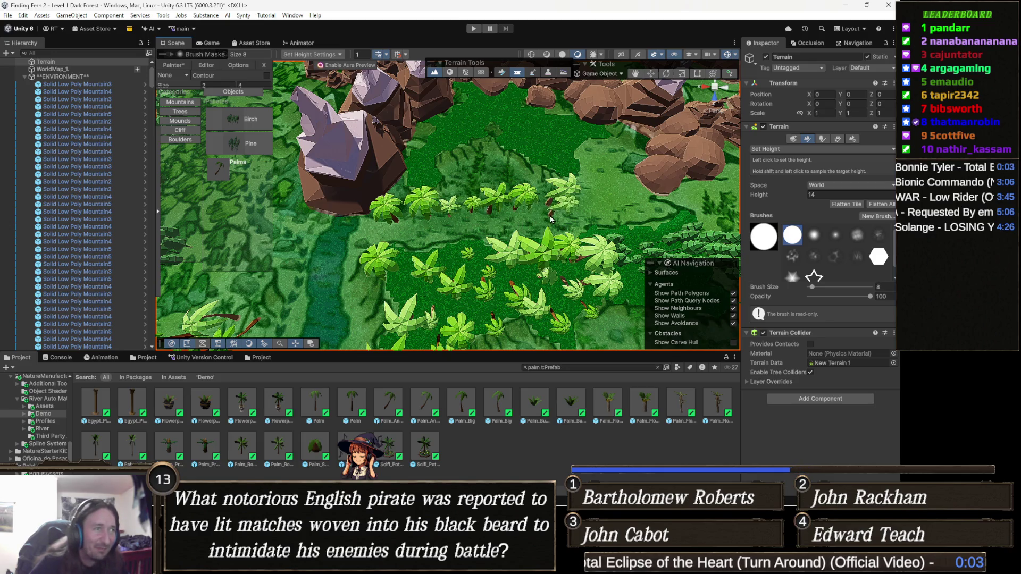
Rotate and pan the view to look over the new palm row
{"action": "key", "text": "Right"}
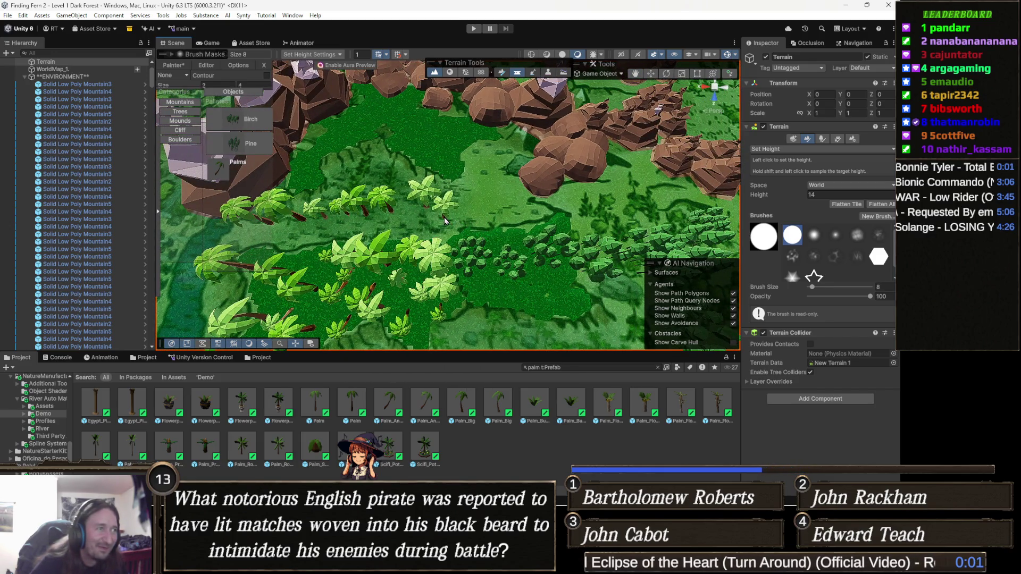
{"action": "right_click", "coordinate": [432, 193]}
{"action": "left_click_drag", "start_coordinate": [489, 195], "coordinate": [483, 199]}
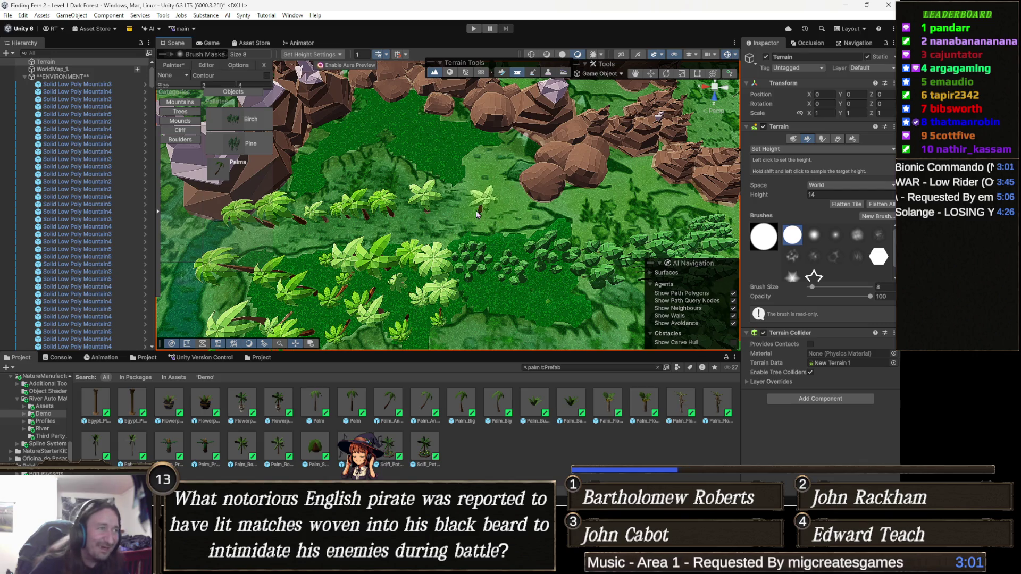
{"action": "scroll", "scroll_direction": "up", "scroll_amount": 3}
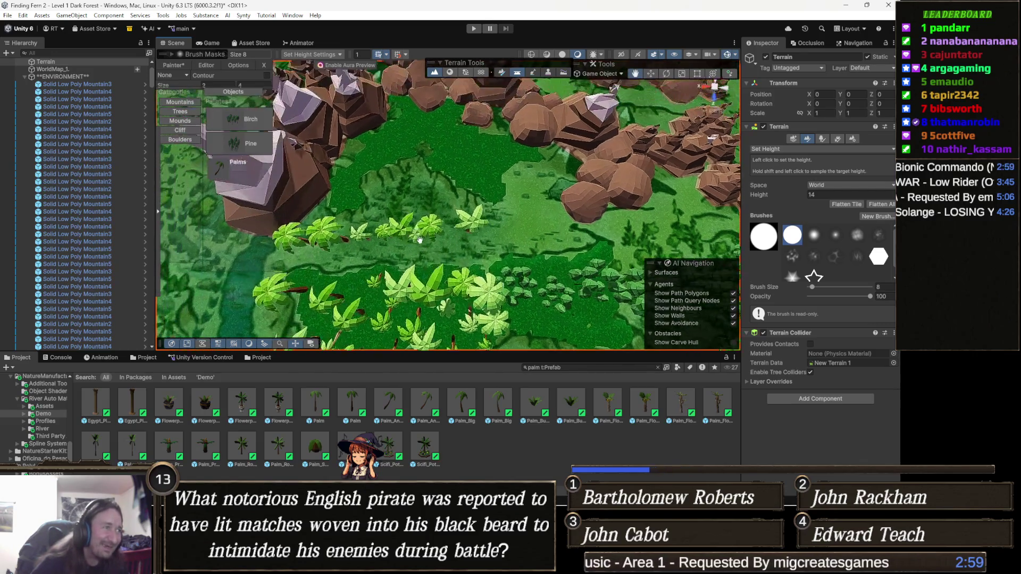
{"action": "scroll", "scroll_direction": "up", "scroll_amount": 3}
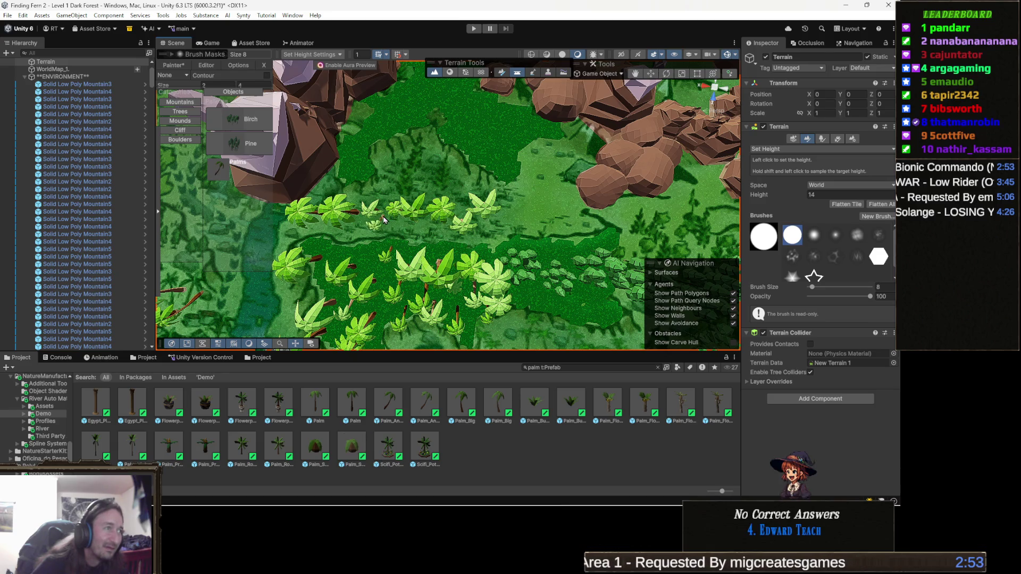
{"action": "left_click_drag", "start_coordinate": [419, 222], "coordinate": [406, 202]}
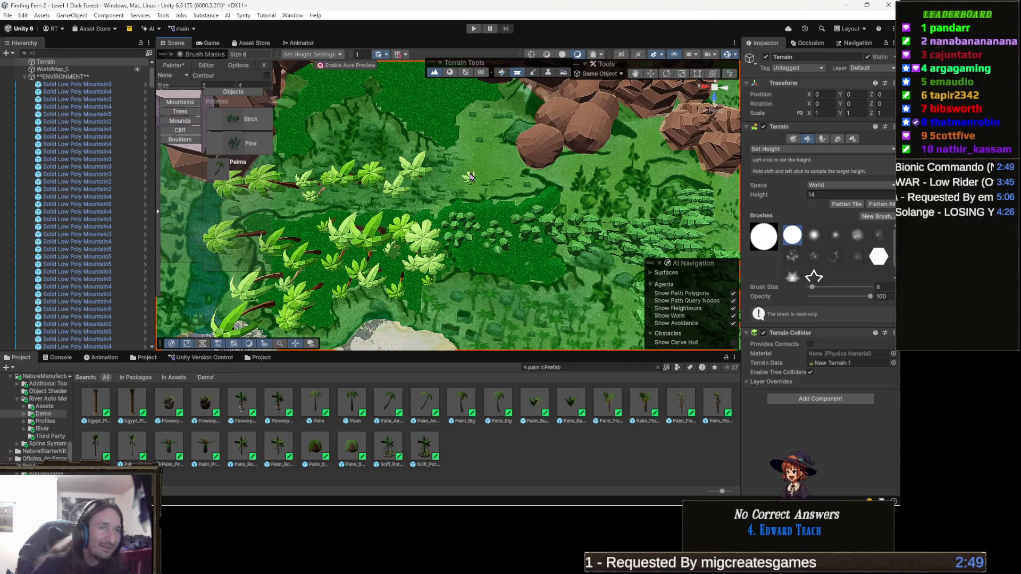
Plant one palm at the row's end, then fly the view forward over the rocks
{"action": "left_click", "coordinate": [450, 161]}
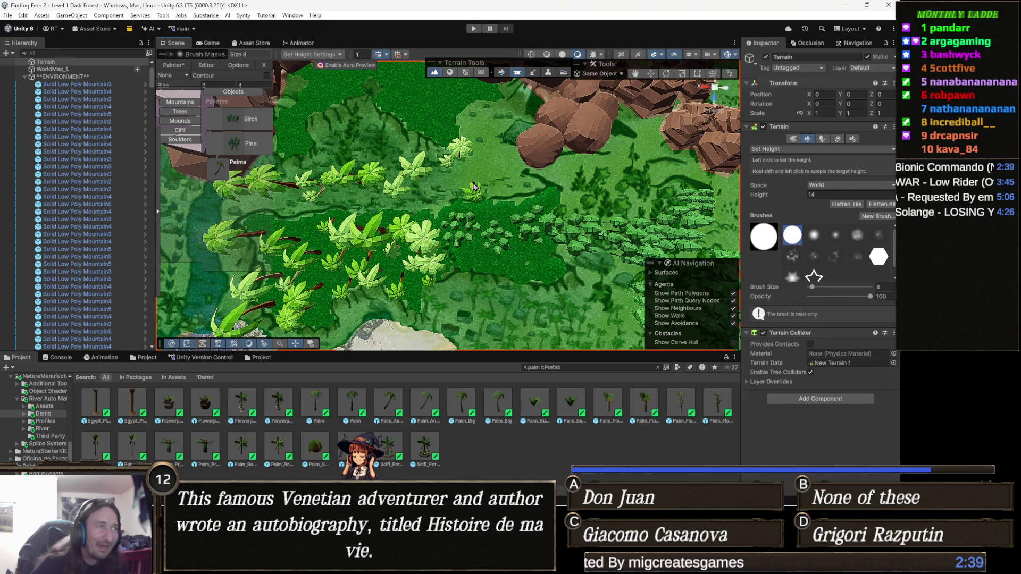
{"action": "key", "text": "Up"}
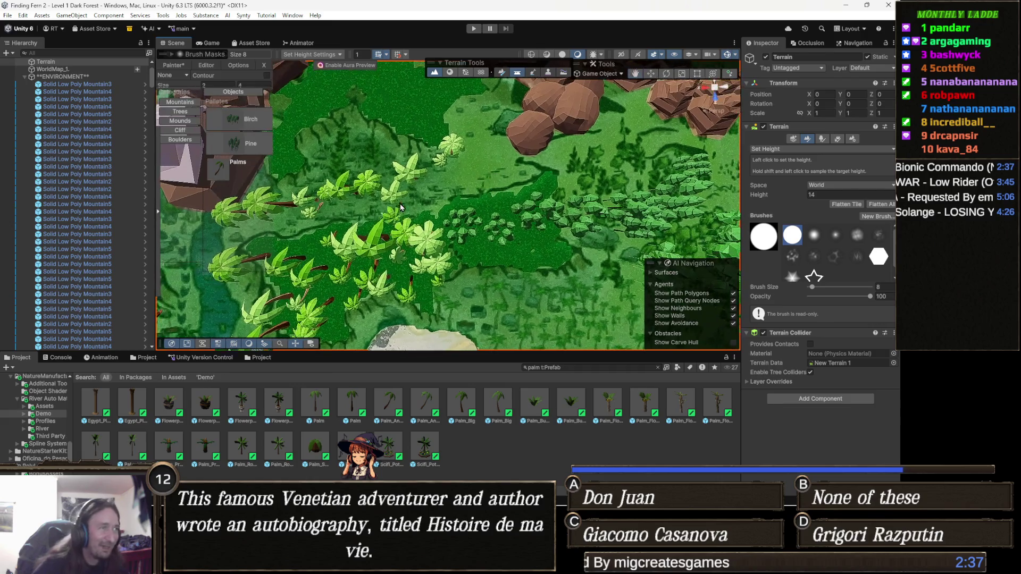
{"action": "key", "text": "Up"}
{"action": "key", "text": "Up"}
{"action": "key", "text": "Up"}
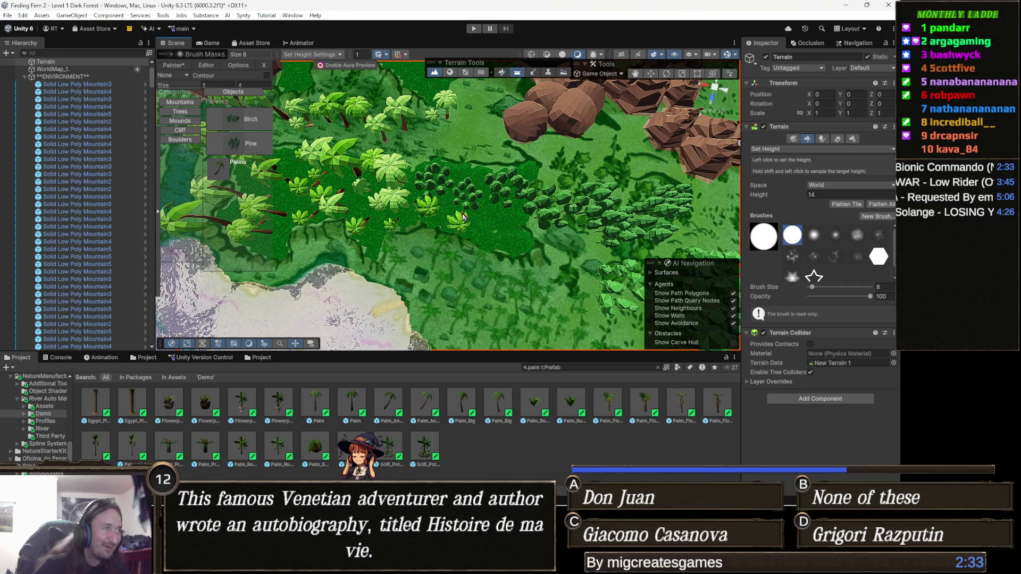
{"action": "key", "text": "Up"}
{"action": "key", "text": "Up"}
{"action": "key", "text": "Up"}
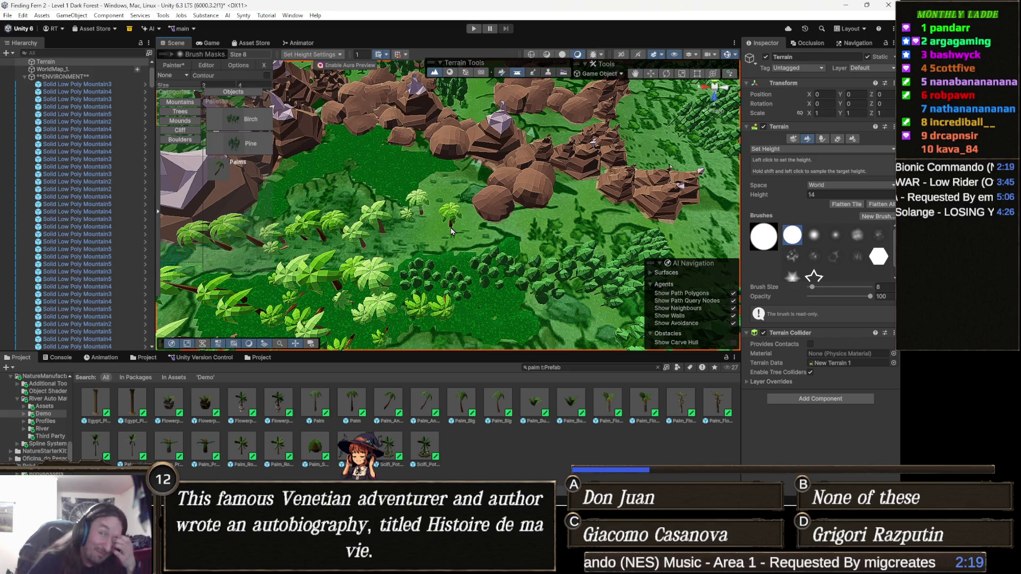
Plant four palms across the grassy bank above the lake shoreline
{"action": "scroll", "scroll_direction": "up", "scroll_amount": 3}
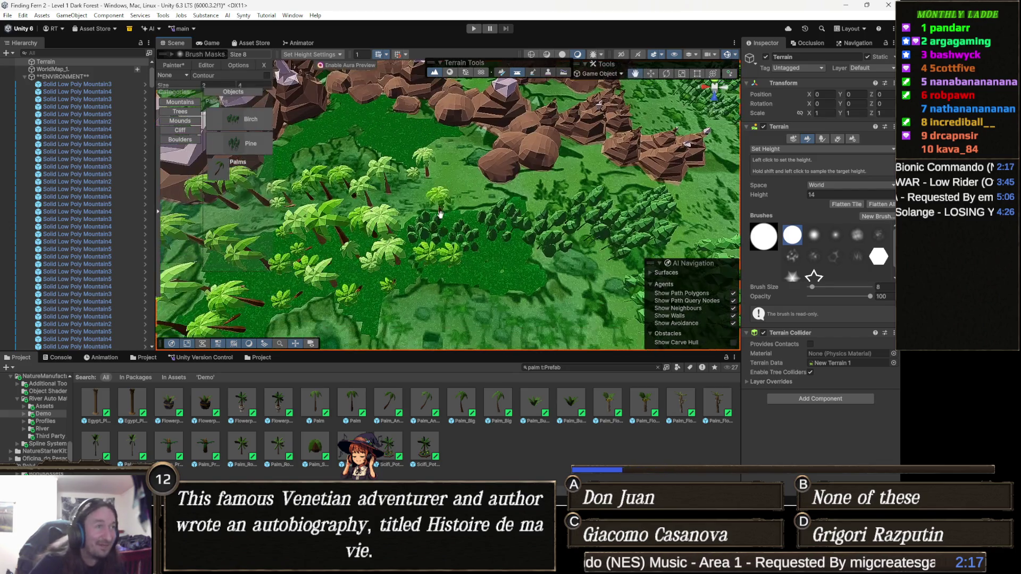
{"action": "scroll", "scroll_direction": "down", "scroll_amount": 3}
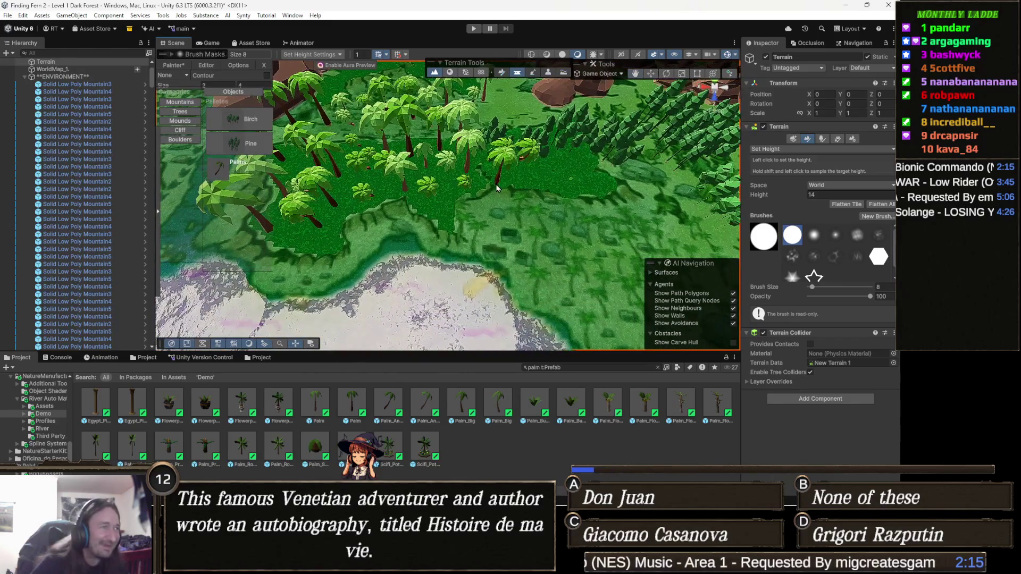
{"action": "scroll", "scroll_direction": "up", "scroll_amount": 3}
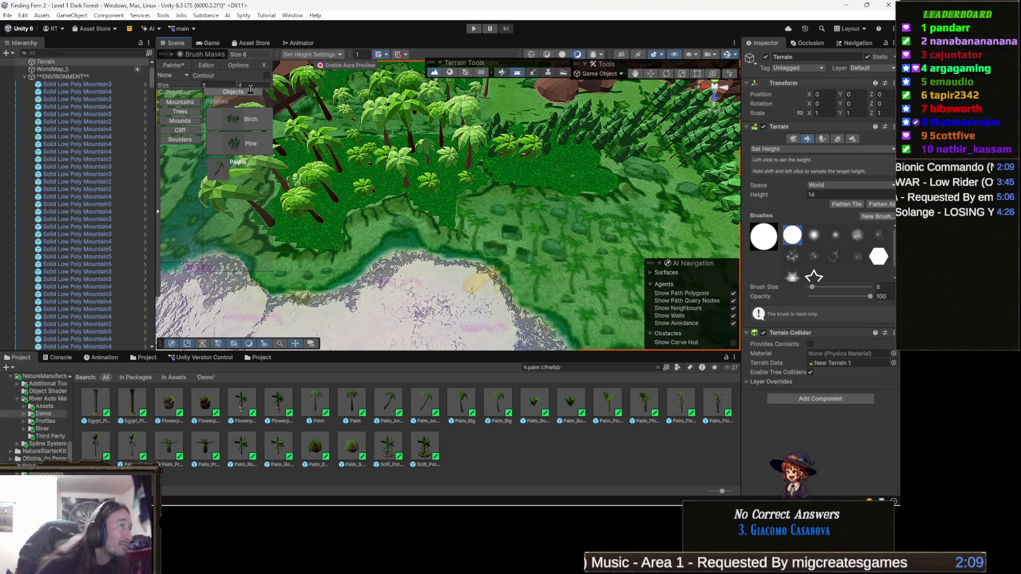
{"action": "scroll", "scroll_direction": "up", "scroll_amount": 3}
{"action": "scroll", "scroll_direction": "up", "scroll_amount": 3}
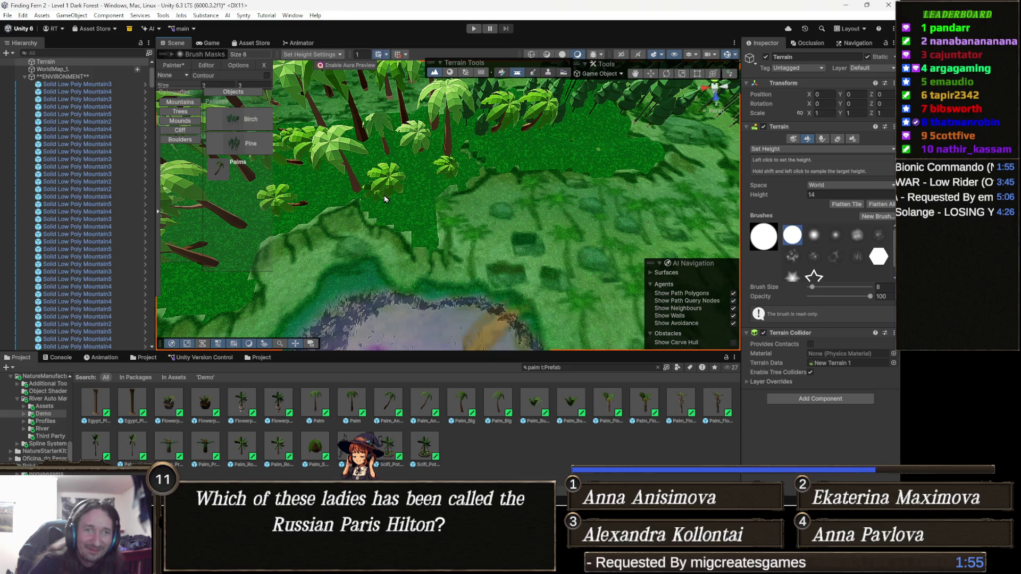
{"action": "left_click_drag", "start_coordinate": [452, 210], "coordinate": [445, 192]}
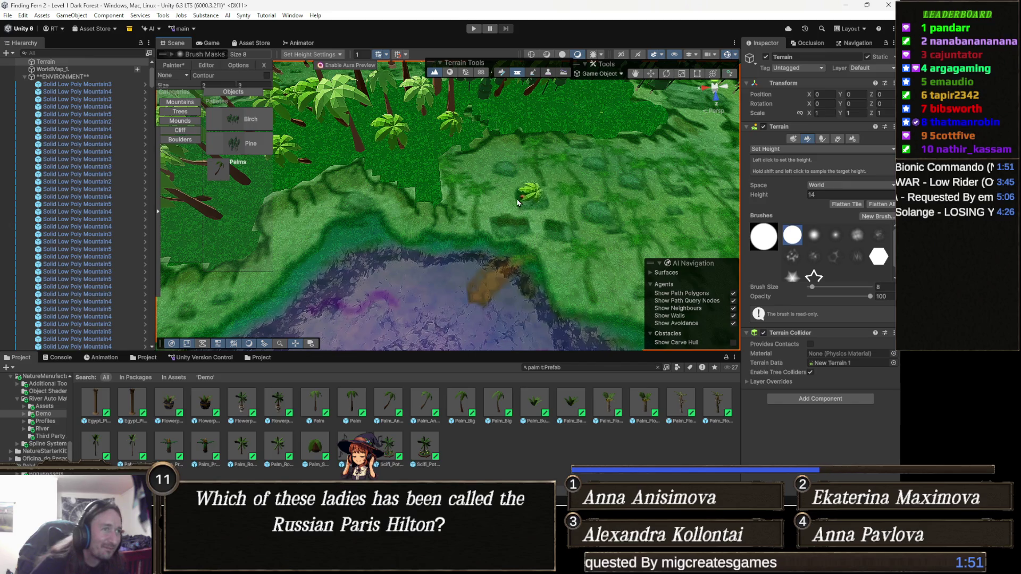
{"action": "left_click", "coordinate": [473, 189]}
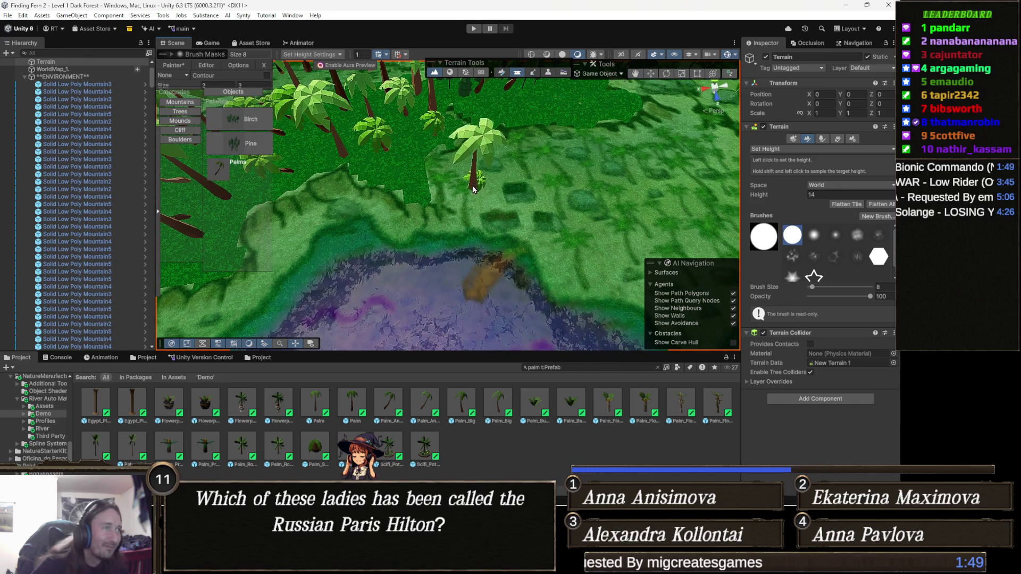
{"action": "left_click_drag", "start_coordinate": [396, 220], "coordinate": [439, 195]}
{"action": "left_click", "coordinate": [456, 227]}
{"action": "left_click", "coordinate": [401, 222]}
{"action": "left_click", "coordinate": [323, 233]}
{"action": "left_click_drag", "start_coordinate": [485, 237], "coordinate": [513, 195]}
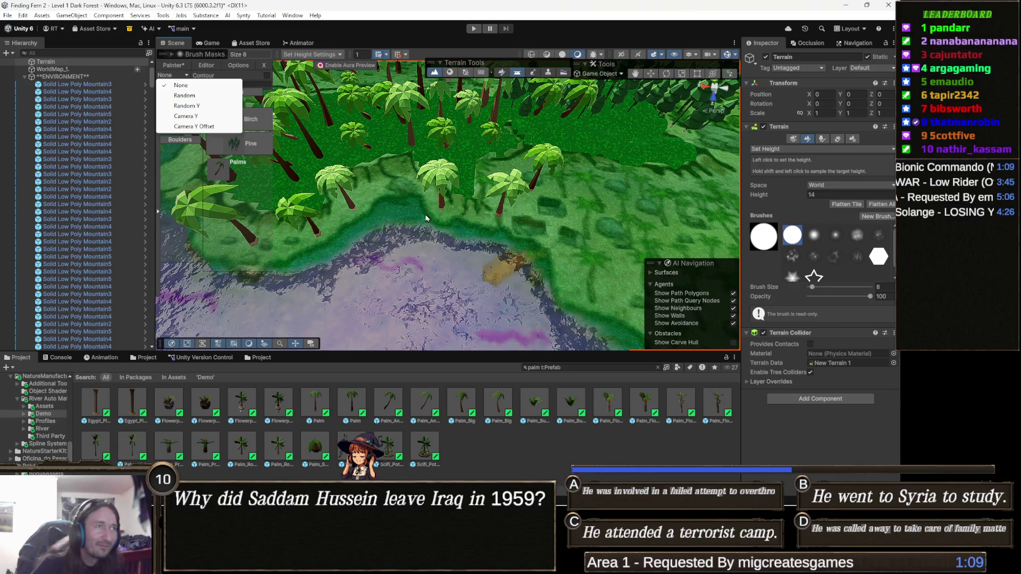
Dismiss the None/Random orientation list unchanged and zoom around the palm-covered shore
{"action": "left_click", "coordinate": [308, 145]}
{"action": "scroll", "scroll_direction": "up", "scroll_amount": 3}
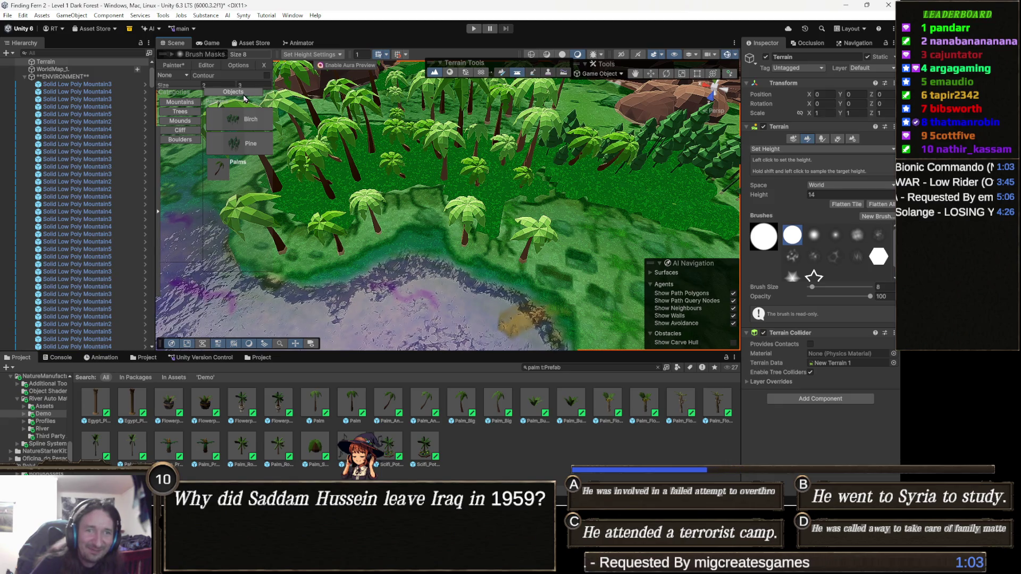
{"action": "scroll", "scroll_direction": "down", "scroll_amount": 3}
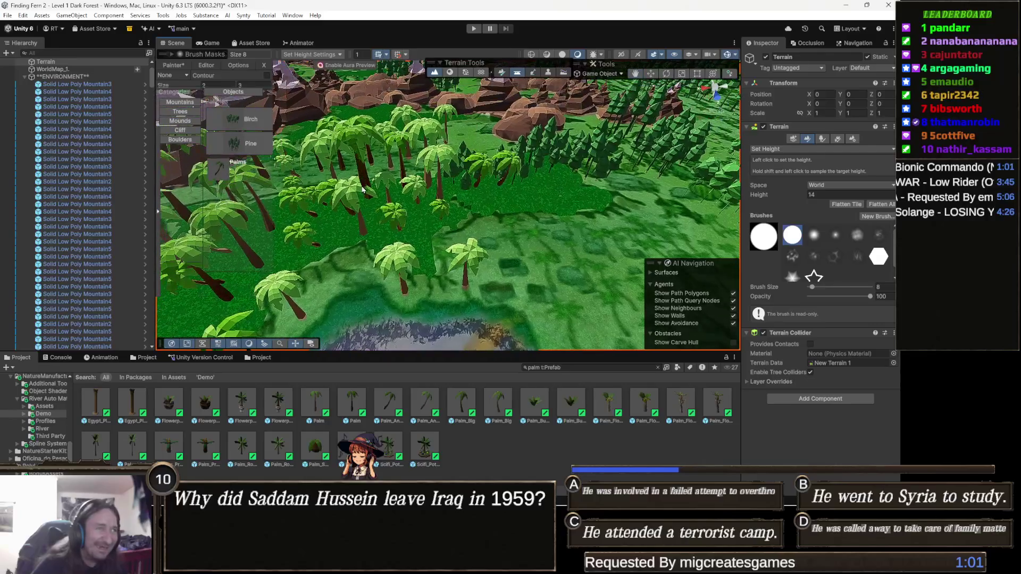
{"action": "scroll", "scroll_direction": "up", "scroll_amount": 3}
{"action": "scroll", "scroll_direction": "up", "scroll_amount": 3}
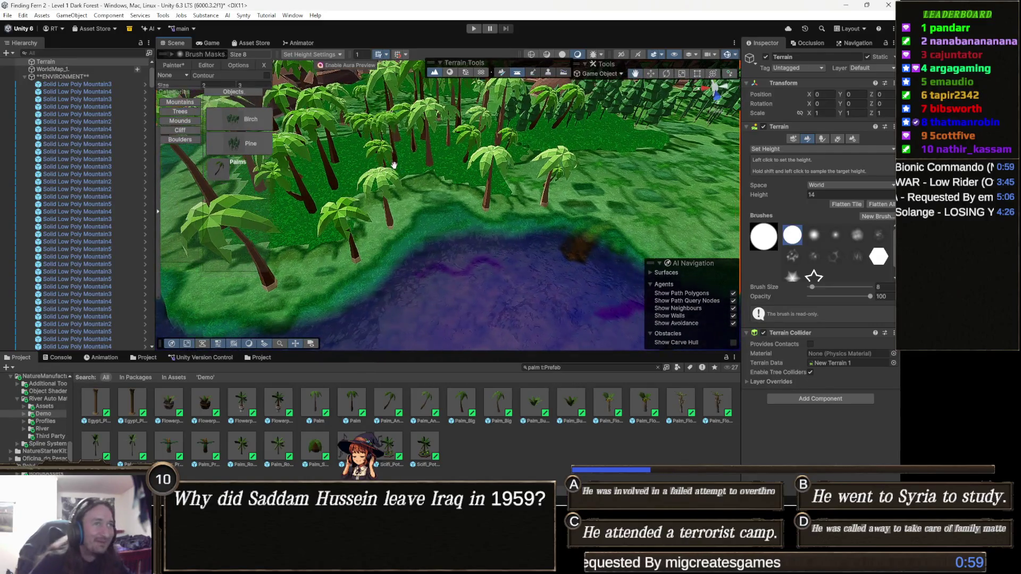
{"action": "scroll", "scroll_direction": "down", "scroll_amount": 3}
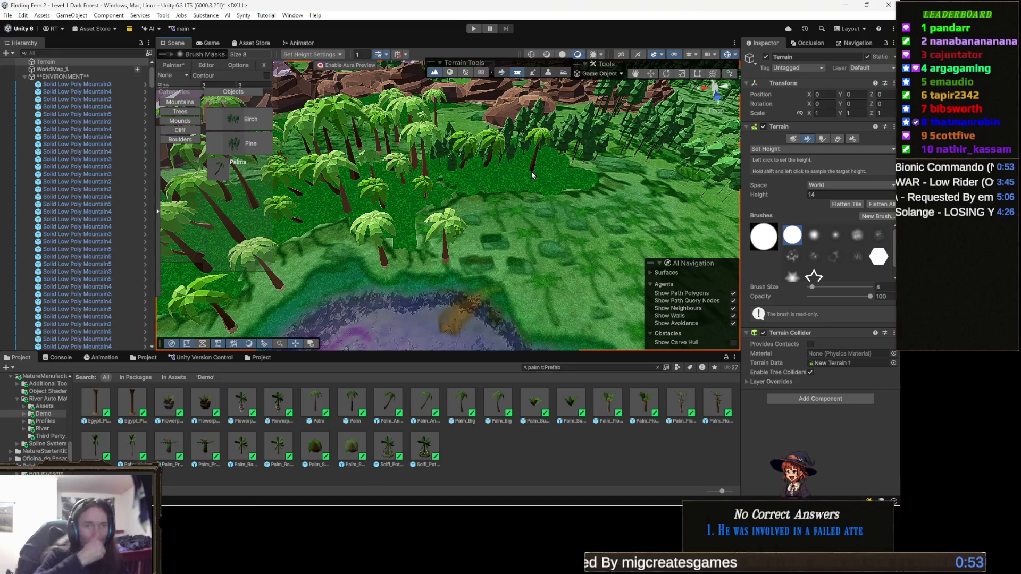
{"action": "scroll", "scroll_direction": "up", "scroll_amount": 3}
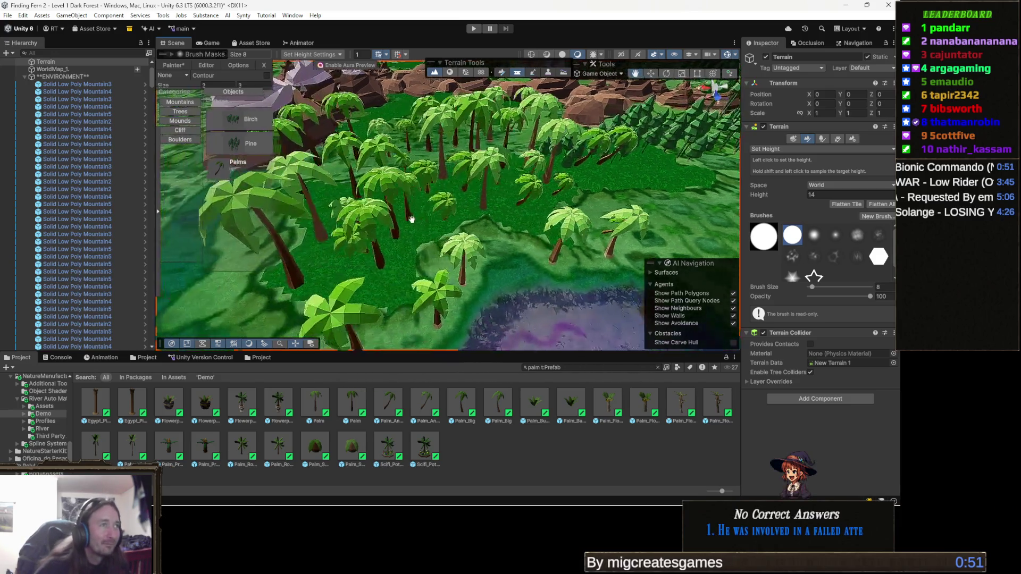
{"action": "scroll", "scroll_direction": "down", "scroll_amount": 3}
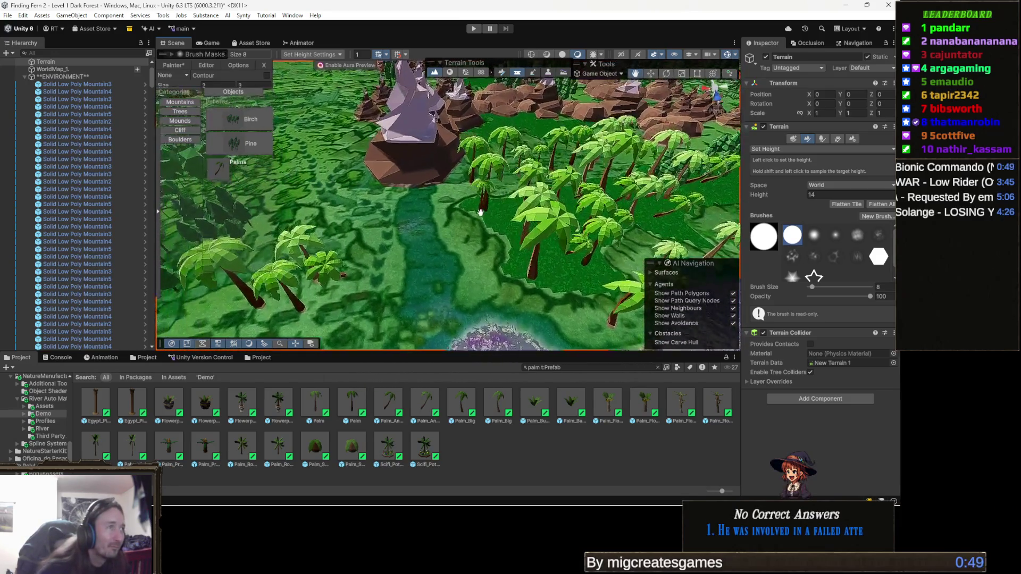
{"action": "left_click_drag", "start_coordinate": [444, 244], "coordinate": [419, 202]}
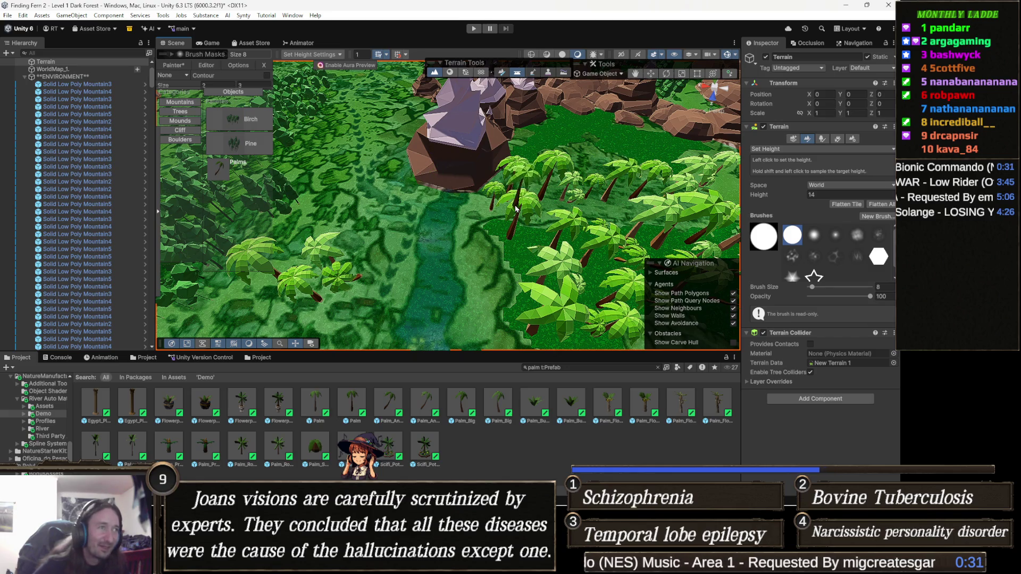
{"action": "scroll", "scroll_direction": "up", "scroll_amount": 3}
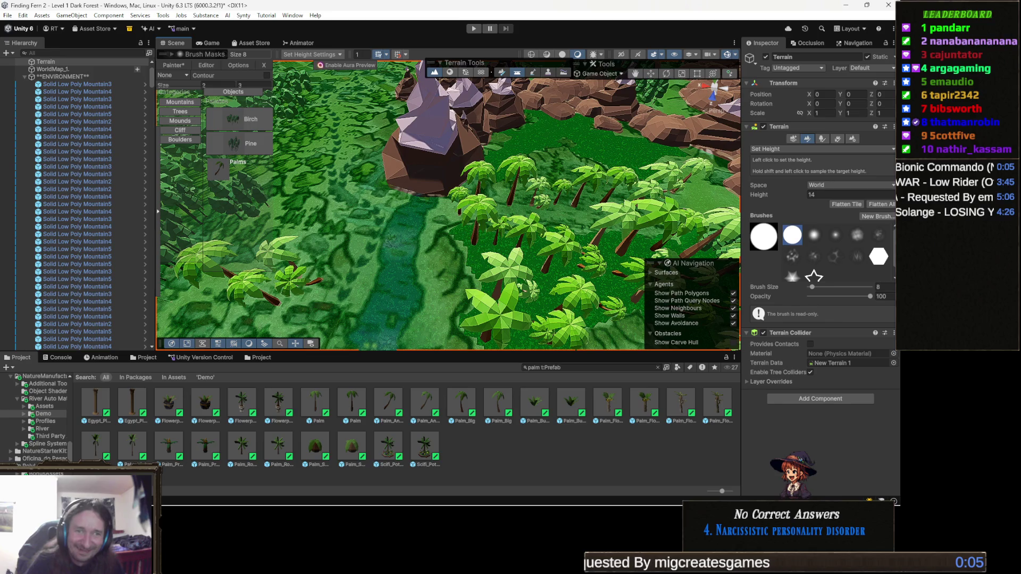
{"action": "scroll", "scroll_direction": "up", "scroll_amount": 3}
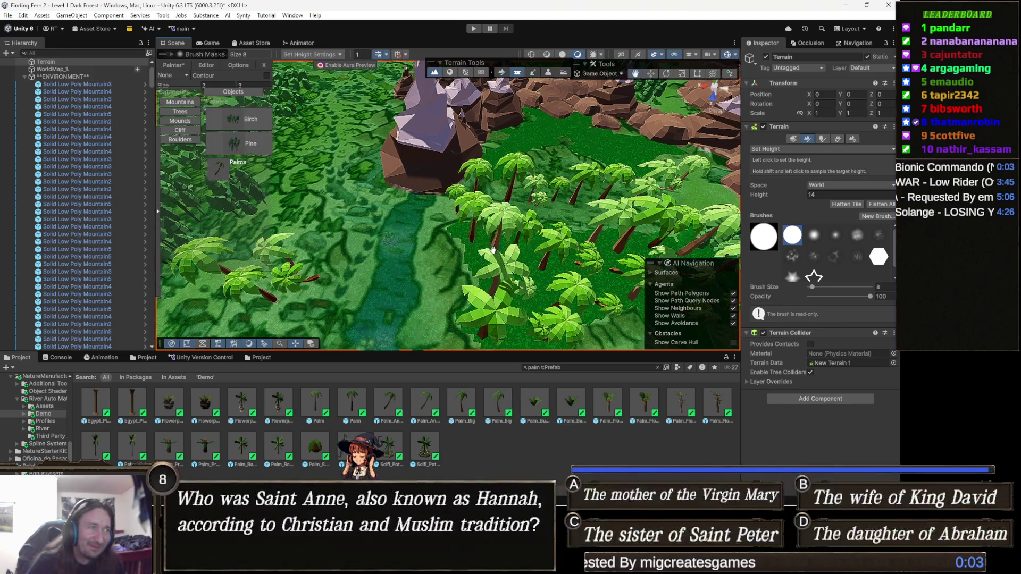
Plant three palms along the riverbank near the beach
{"action": "scroll", "scroll_direction": "up", "scroll_amount": 3}
{"action": "key", "text": "Left"}
{"action": "key", "text": "Left"}
{"action": "key", "text": "Left"}
{"action": "left_click", "coordinate": [526, 225]}
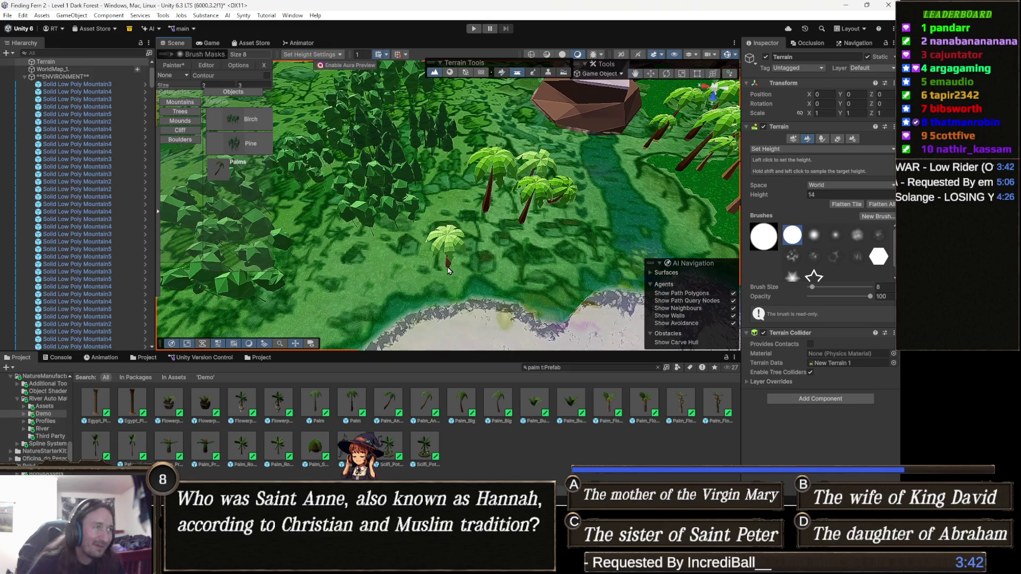
{"action": "left_click", "coordinate": [434, 260]}
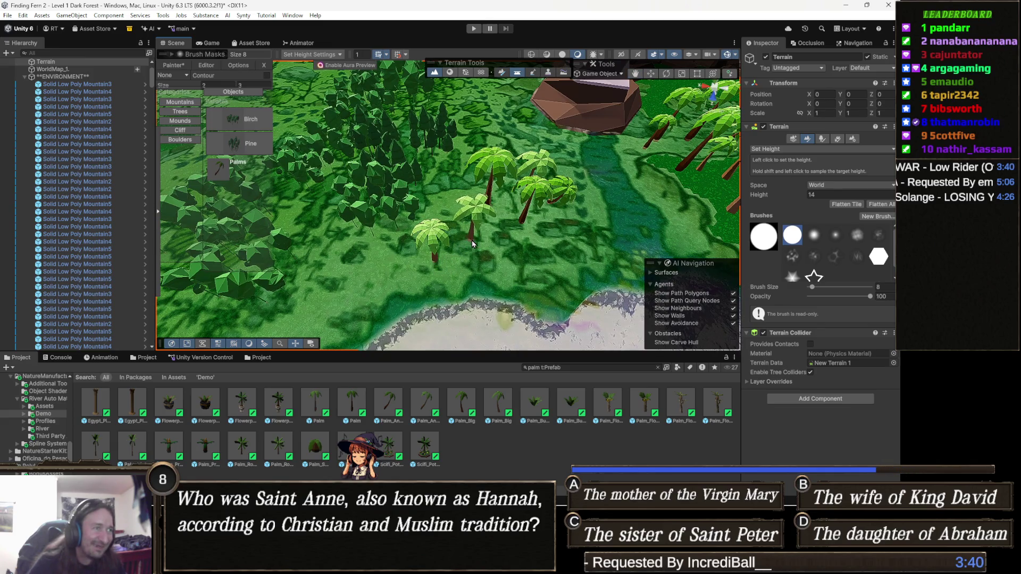
{"action": "left_click", "coordinate": [468, 242]}
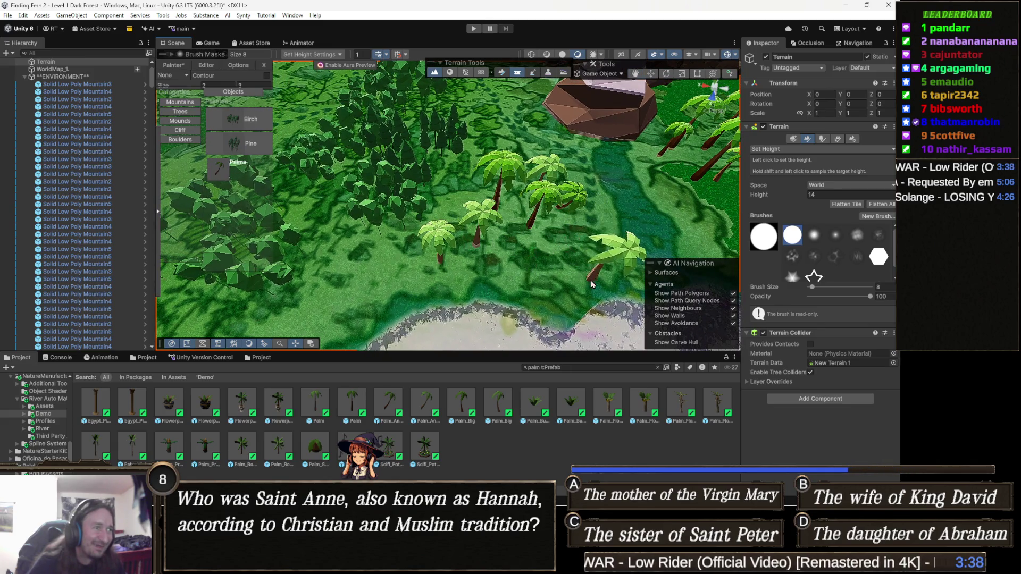
{"action": "left_click_drag", "start_coordinate": [591, 280], "coordinate": [494, 250]}
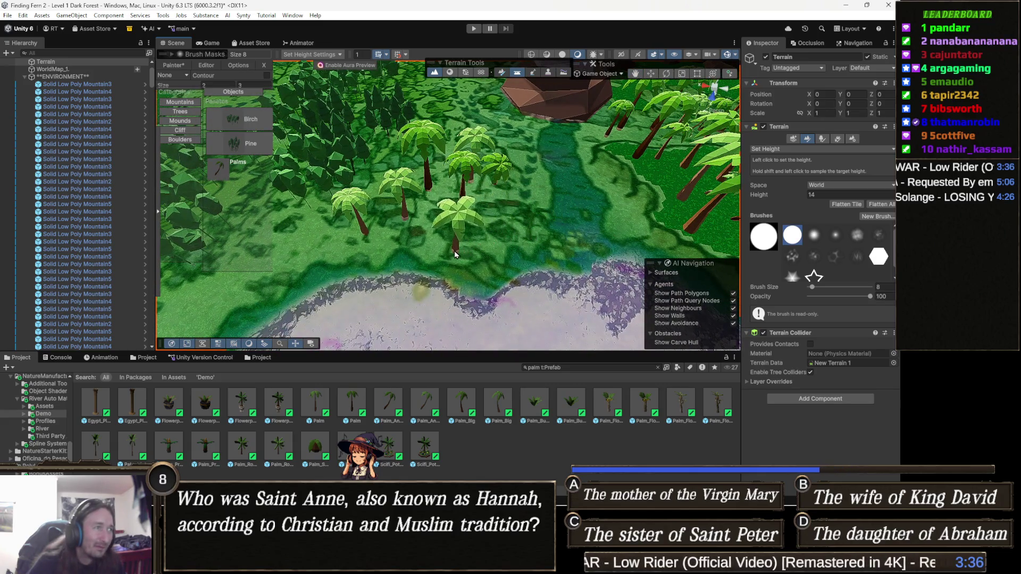
{"action": "scroll", "scroll_direction": "down", "scroll_amount": 3}
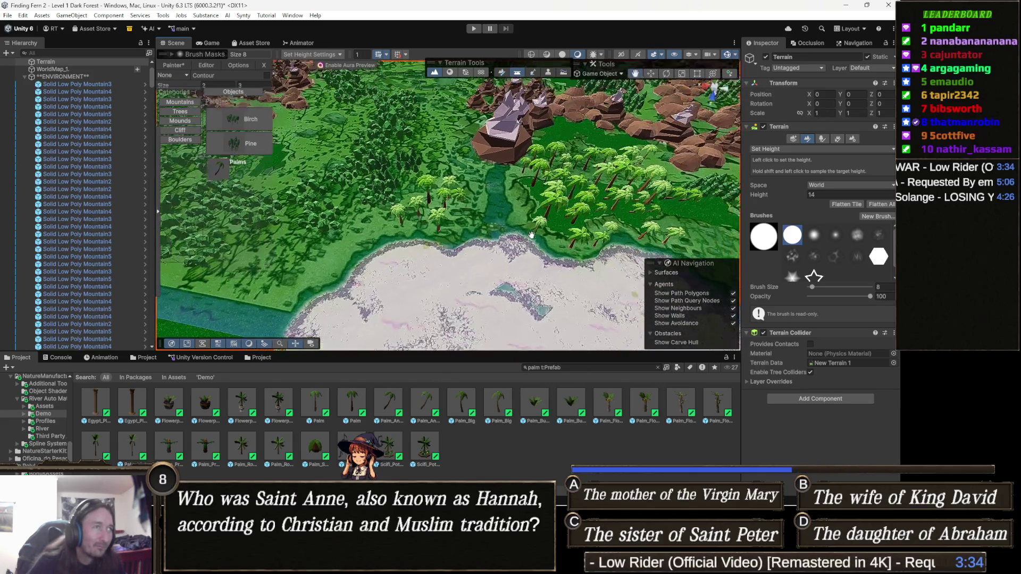
{"action": "scroll", "scroll_direction": "down", "scroll_amount": 3}
{"action": "scroll", "scroll_direction": "down", "scroll_amount": 3}
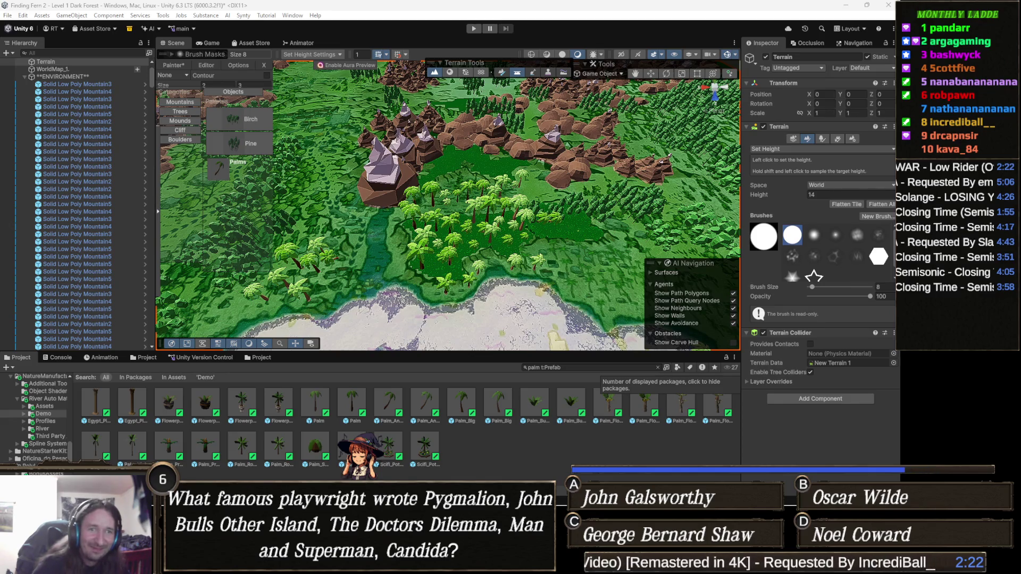
Hide WorldMap_1 from the scene using its Hierarchy visibility eye
{"action": "left_click_drag", "start_coordinate": [436, 244], "coordinate": [514, 257]}
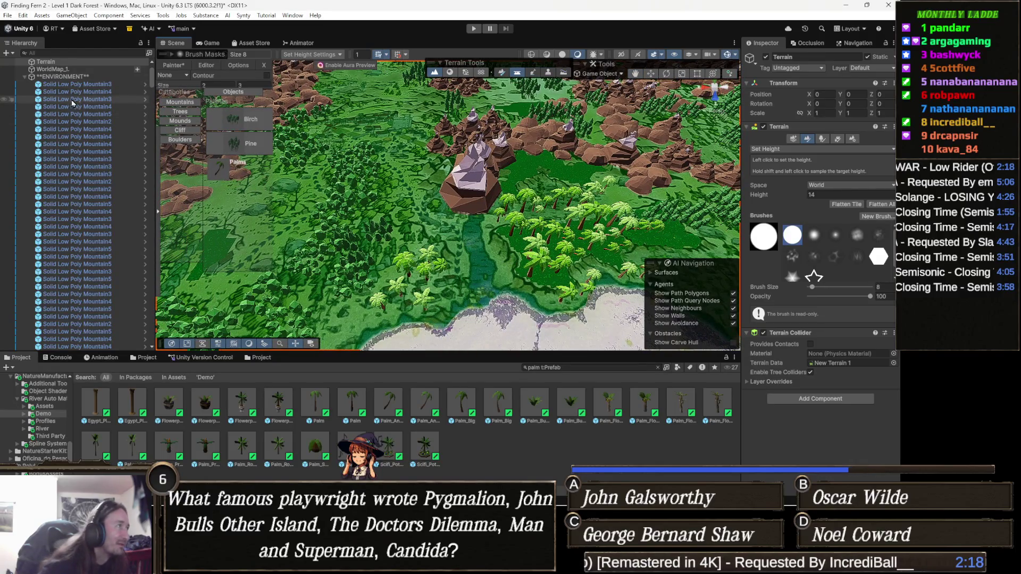
{"action": "scroll", "scroll_direction": "up", "scroll_amount": 3}
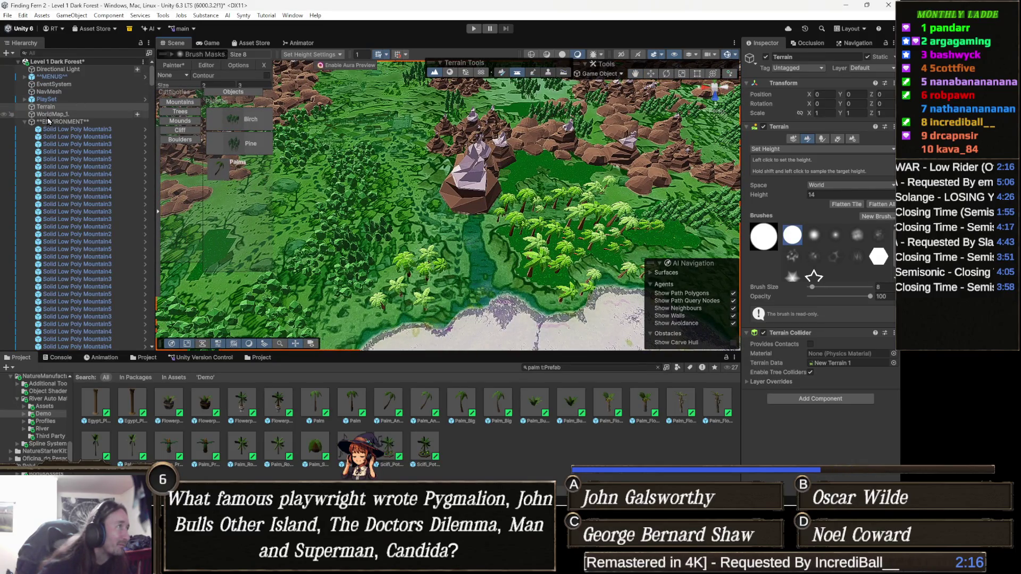
{"action": "left_click", "coordinate": [4, 113]}
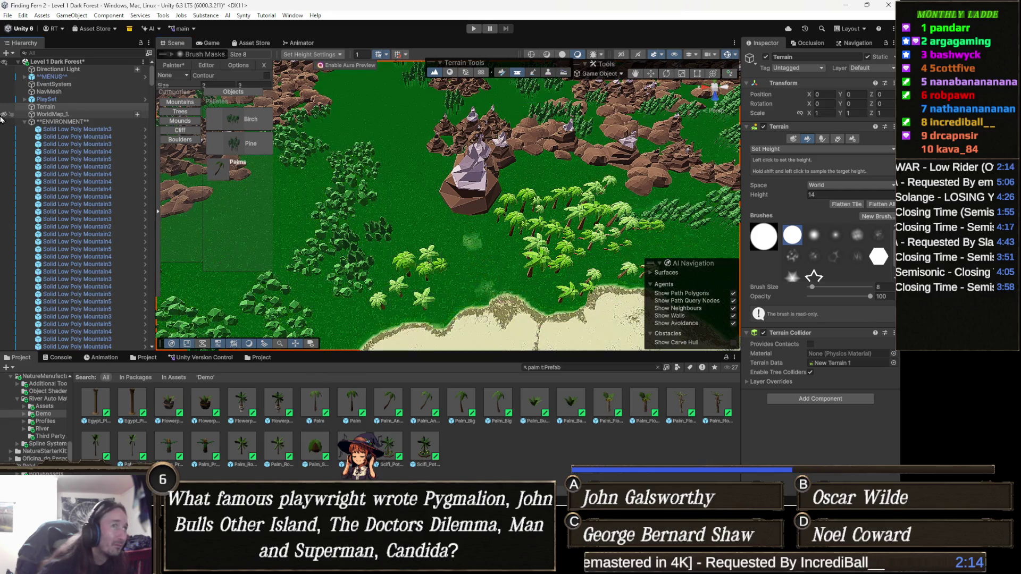
{"action": "scroll", "scroll_direction": "down", "scroll_amount": 3}
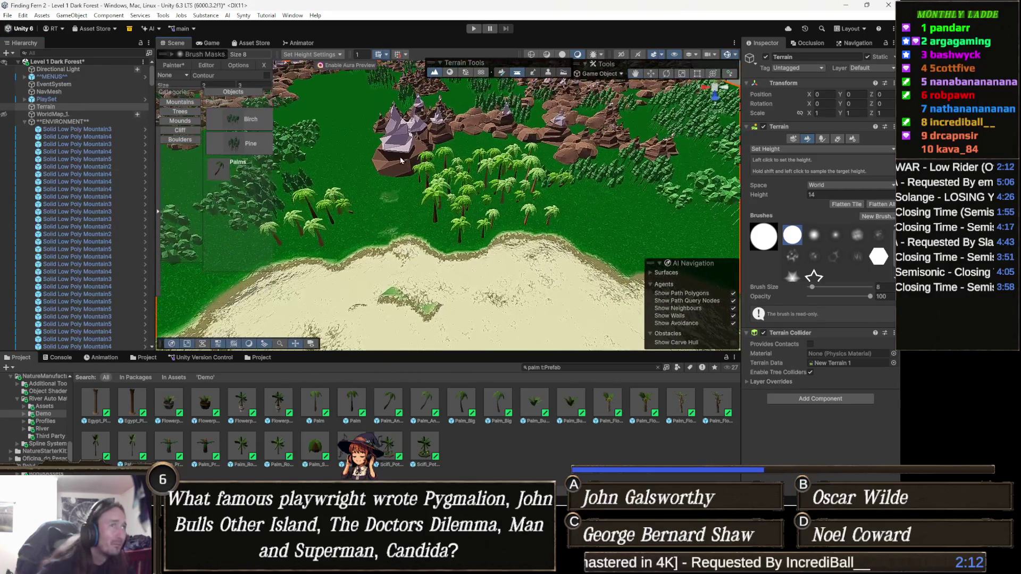
{"action": "scroll", "scroll_direction": "up", "scroll_amount": 3}
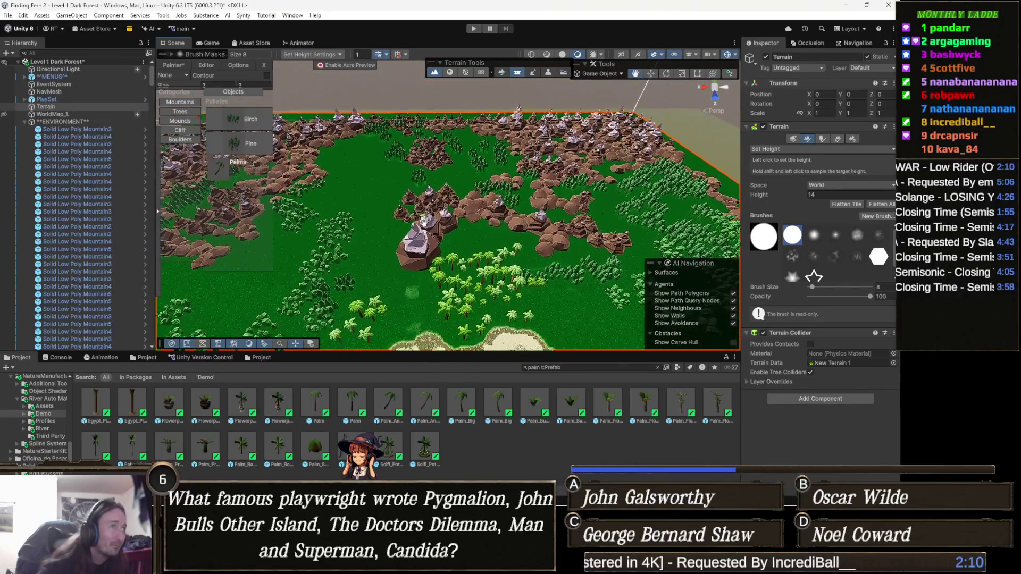
{"action": "left_click_drag", "start_coordinate": [367, 208], "coordinate": [467, 212]}
{"action": "scroll", "scroll_direction": "up", "scroll_amount": 3}
{"action": "scroll", "scroll_direction": "up", "scroll_amount": 3}
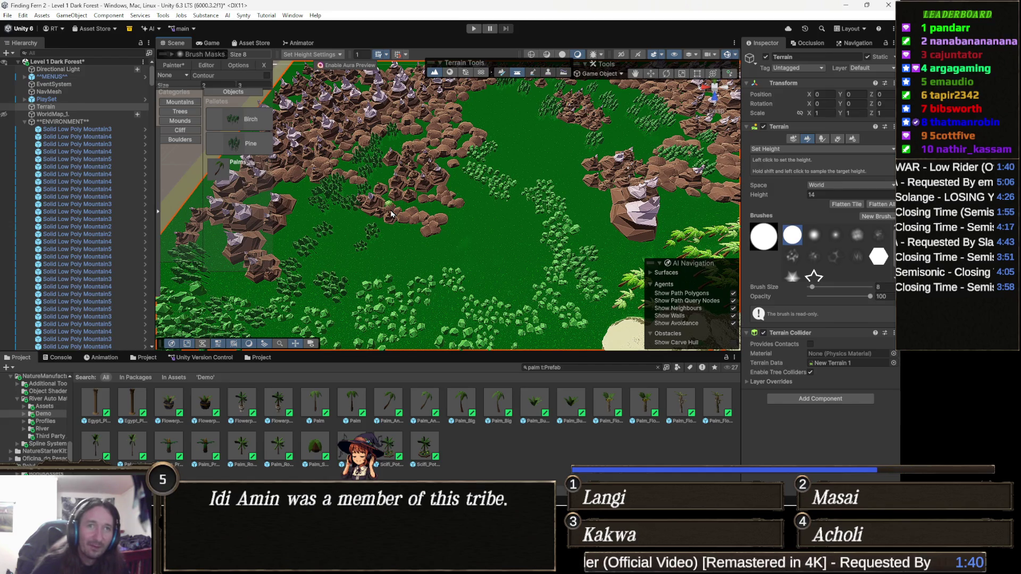
{"action": "left_click_drag", "start_coordinate": [487, 254], "coordinate": [487, 215]}
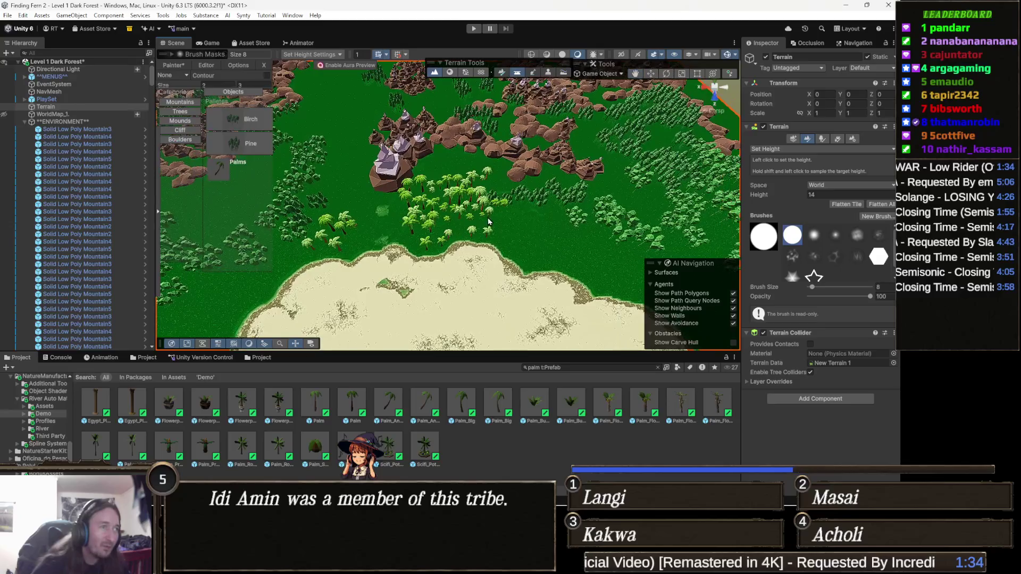
{"action": "left_click_drag", "start_coordinate": [599, 249], "coordinate": [544, 254]}
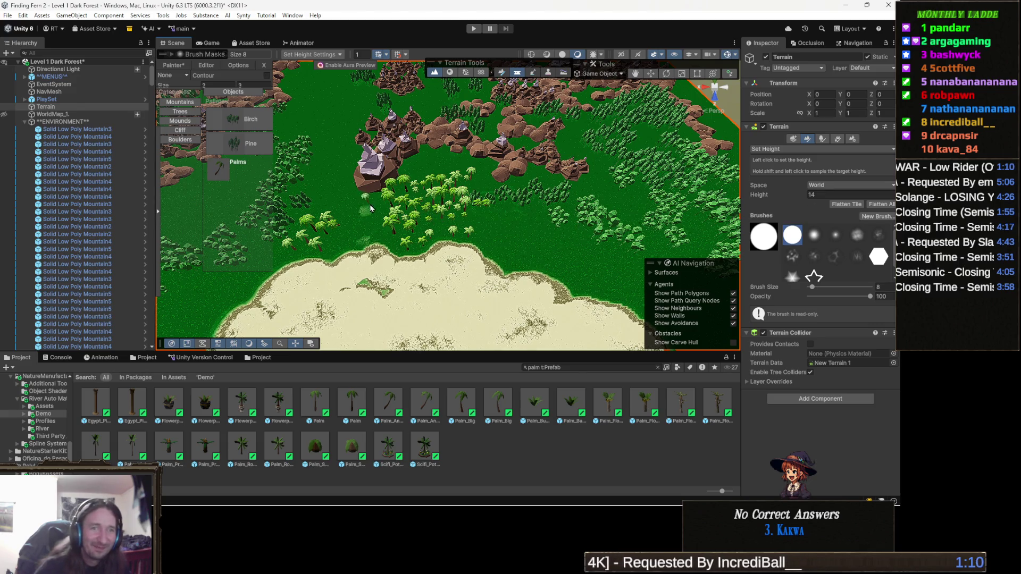
Turn WorldMap_1 visibility back on and orbit over the palm-covered terrain
{"action": "scroll", "scroll_direction": "down", "scroll_amount": 3}
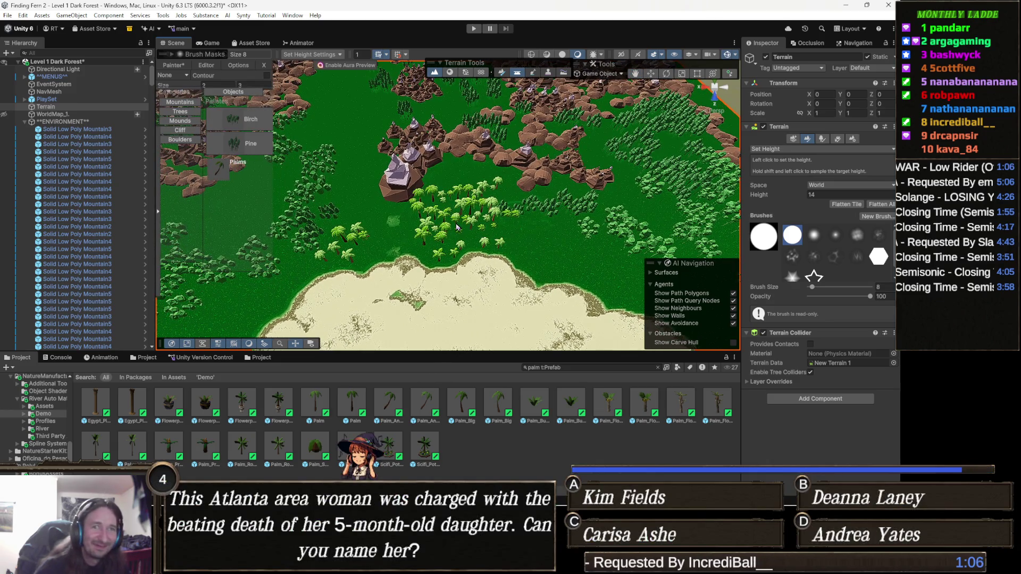
{"action": "scroll", "scroll_direction": "up", "scroll_amount": 3}
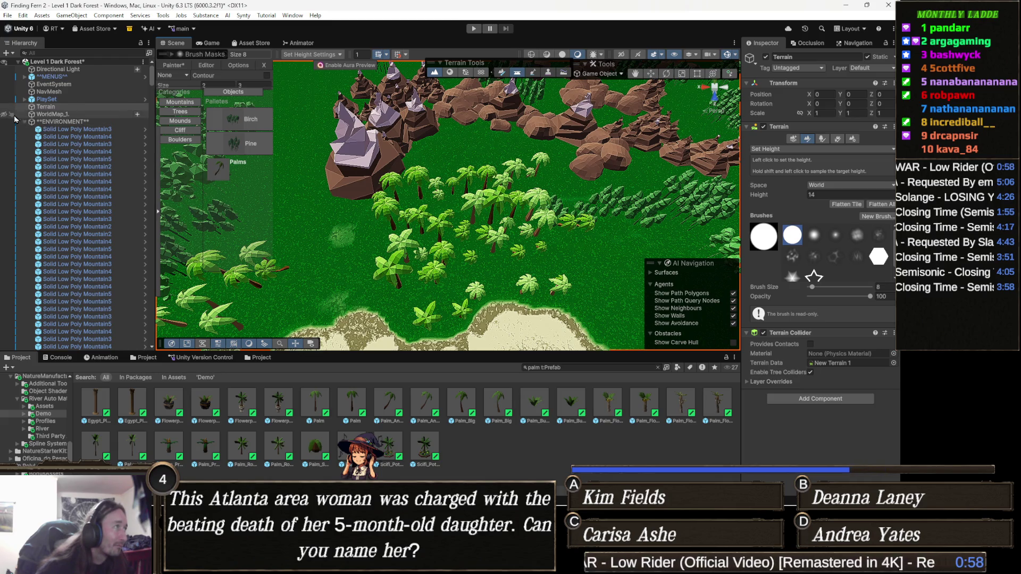
{"action": "left_click", "coordinate": [4, 115]}
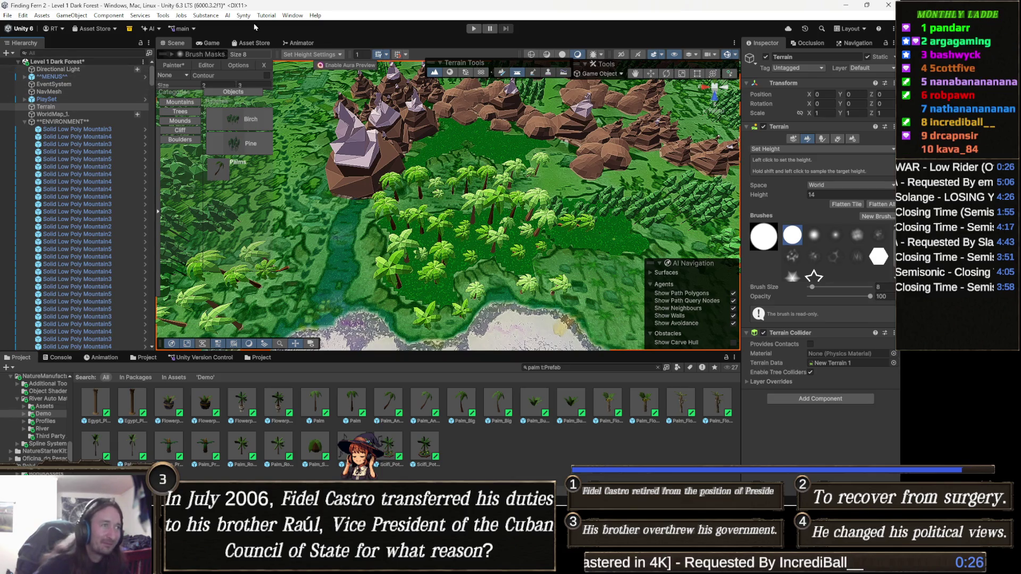
{"action": "left_click_drag", "start_coordinate": [497, 210], "coordinate": [471, 204]}
Pick Gen_Env_Dirt_Cliff_07 from the Cliff palette and place one slab on the shore
{"action": "key", "text": "w"}
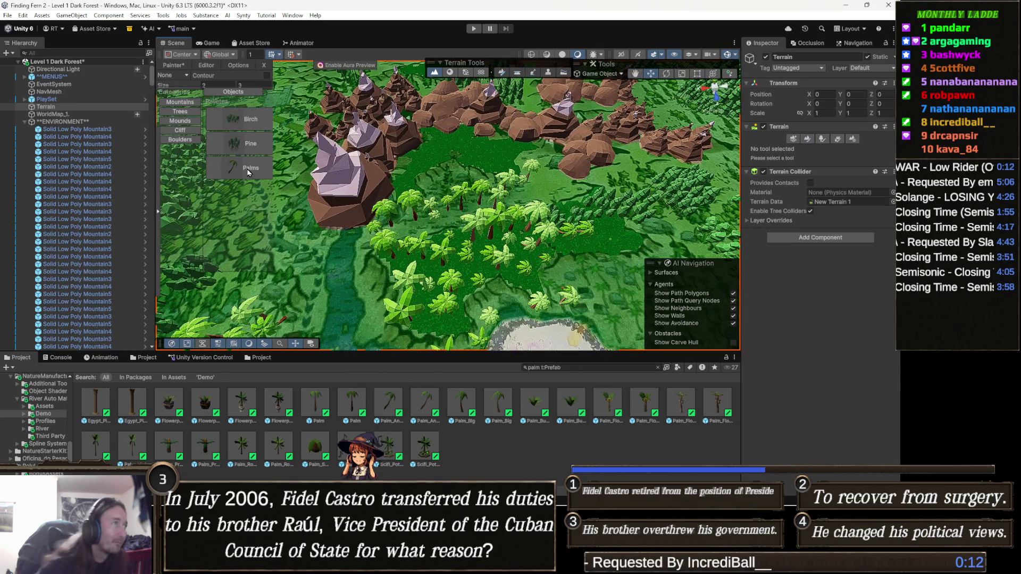
{"action": "left_click", "coordinate": [184, 130]}
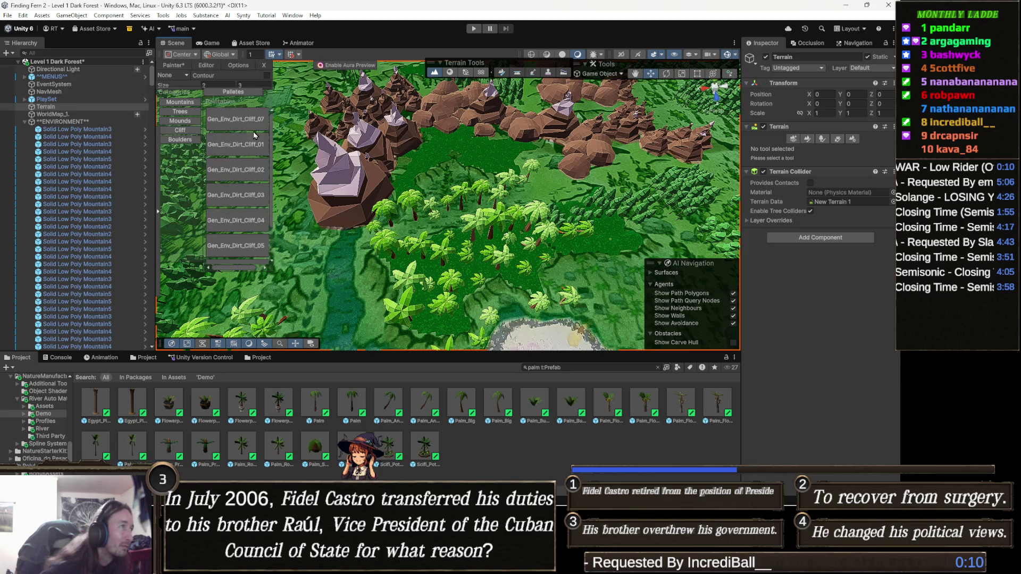
{"action": "left_click", "coordinate": [252, 122]}
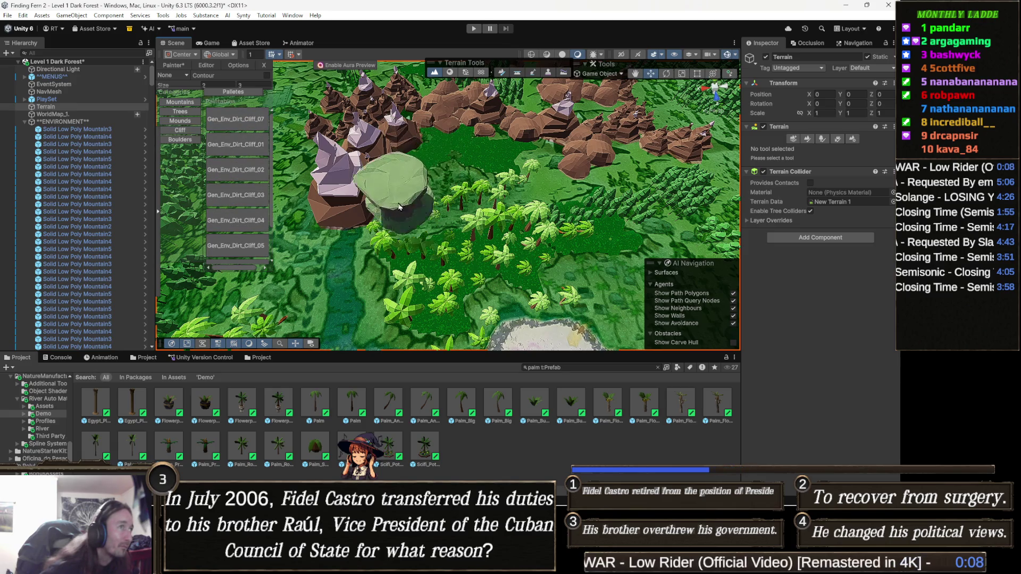
{"action": "scroll", "scroll_direction": "up", "scroll_amount": 3}
{"action": "scroll", "scroll_direction": "down", "scroll_amount": 3}
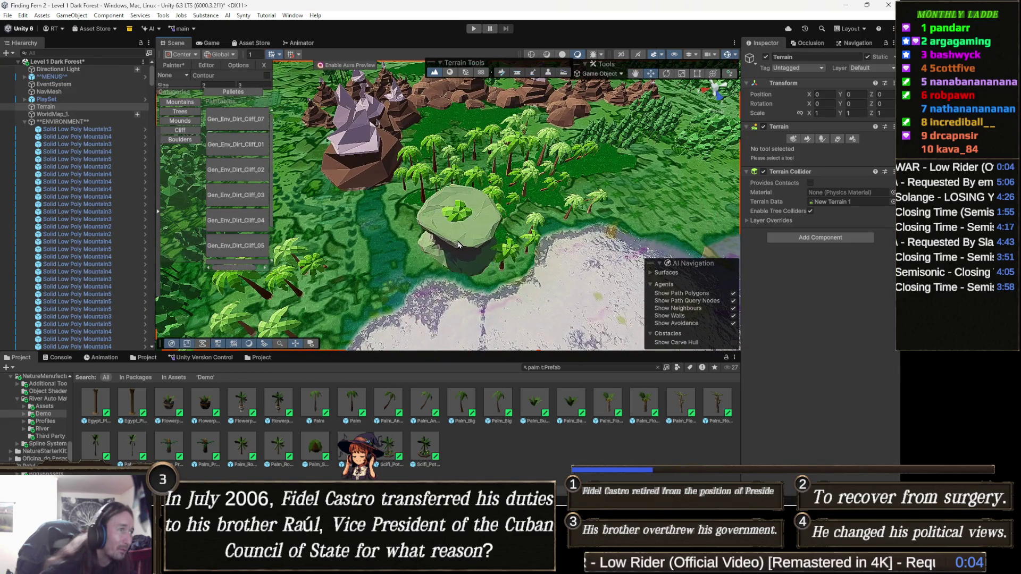
{"action": "scroll", "scroll_direction": "up", "scroll_amount": 3}
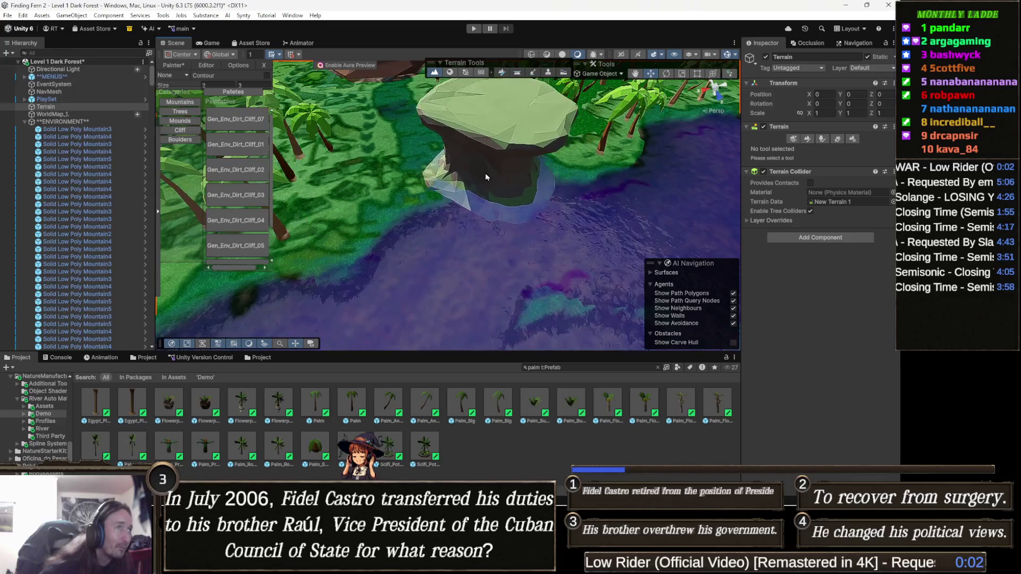
{"action": "left_click_drag", "start_coordinate": [491, 204], "coordinate": [571, 140]}
{"action": "left_click", "coordinate": [484, 181]}
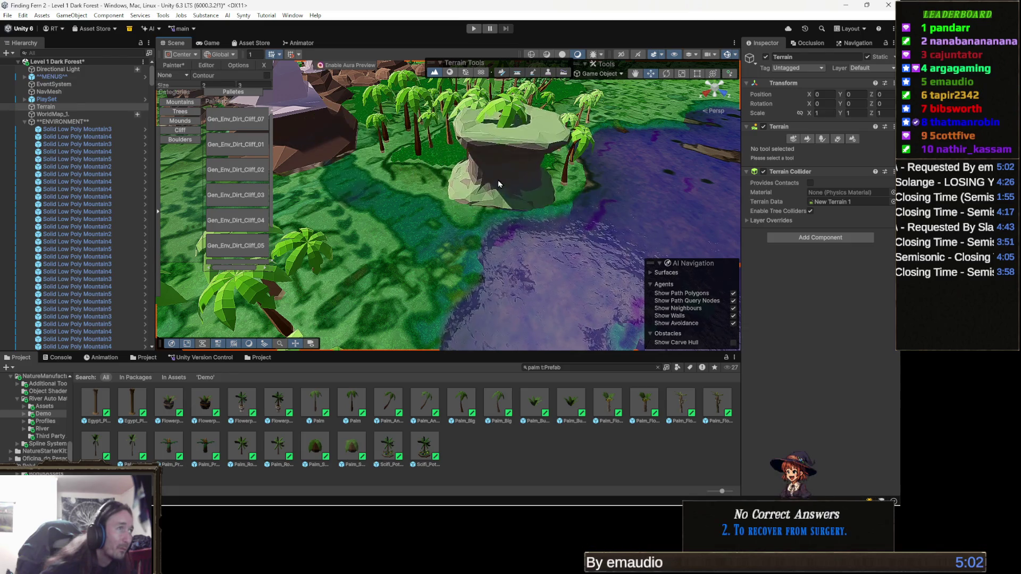
Place two more flat cliff slabs along the shoreline beside the first
{"action": "scroll", "scroll_direction": "up", "scroll_amount": 3}
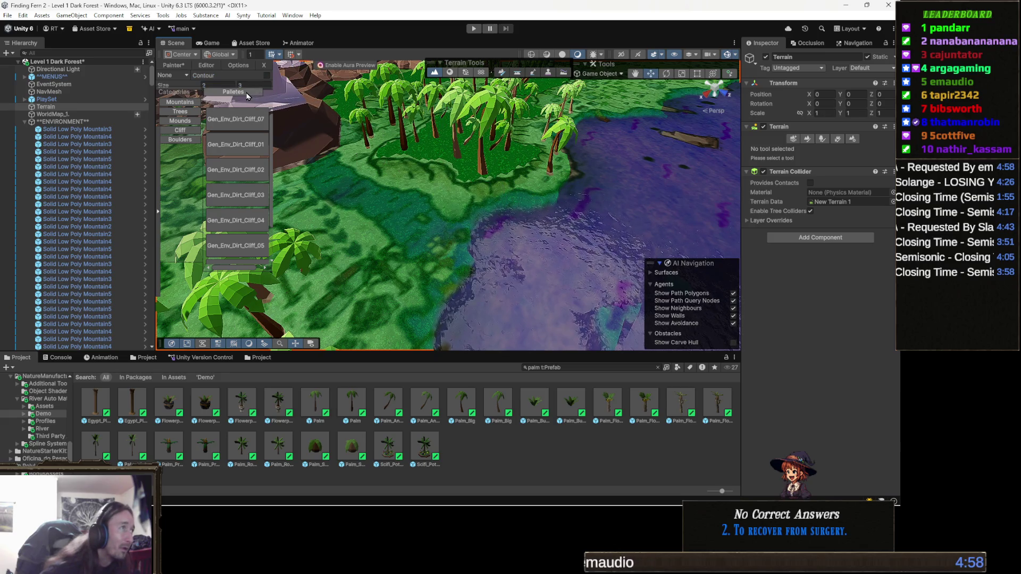
{"action": "left_click", "coordinate": [246, 94]}
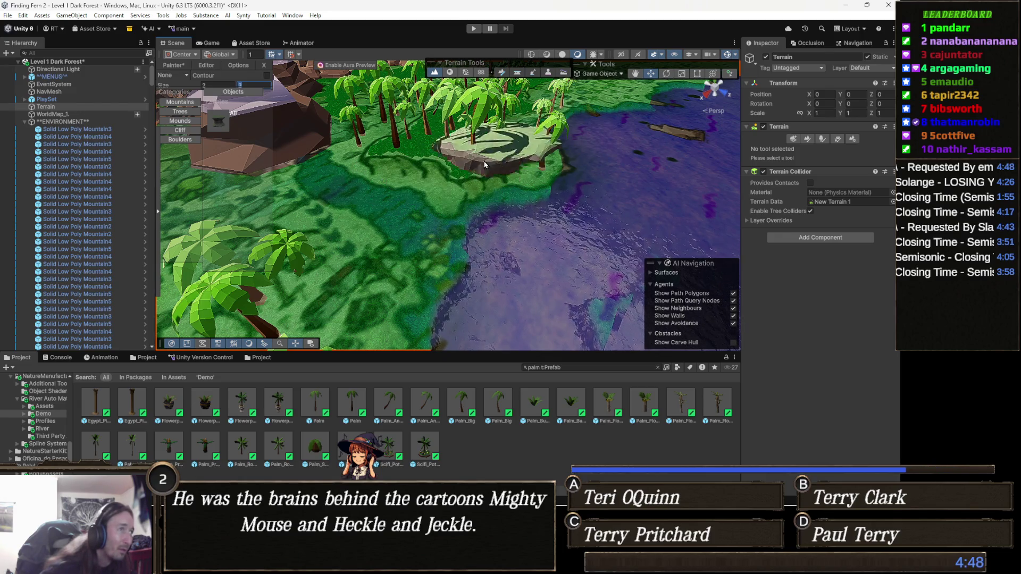
{"action": "scroll", "scroll_direction": "up", "scroll_amount": 3}
{"action": "scroll", "scroll_direction": "up", "scroll_amount": 3}
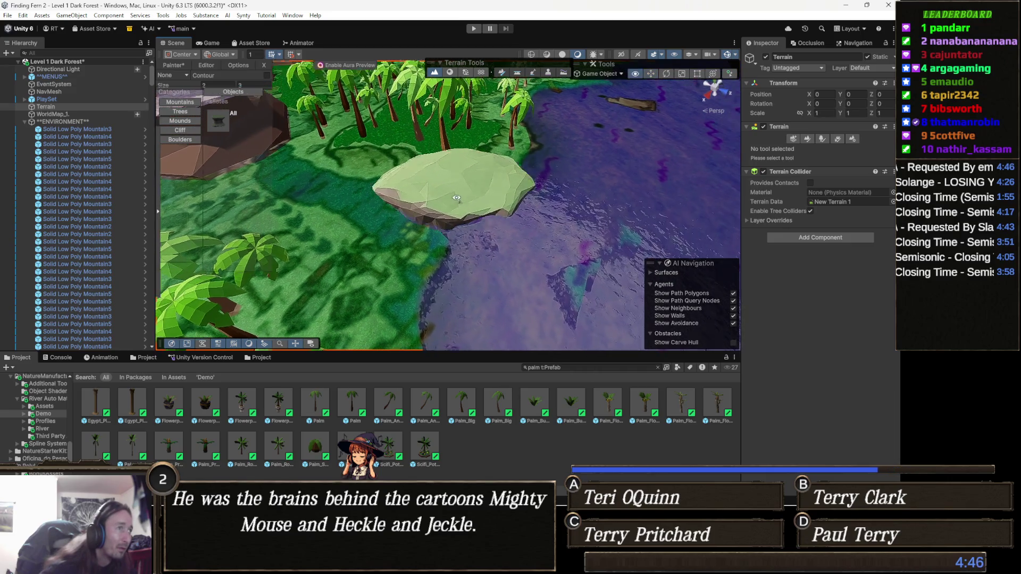
{"action": "left_click", "coordinate": [450, 196]}
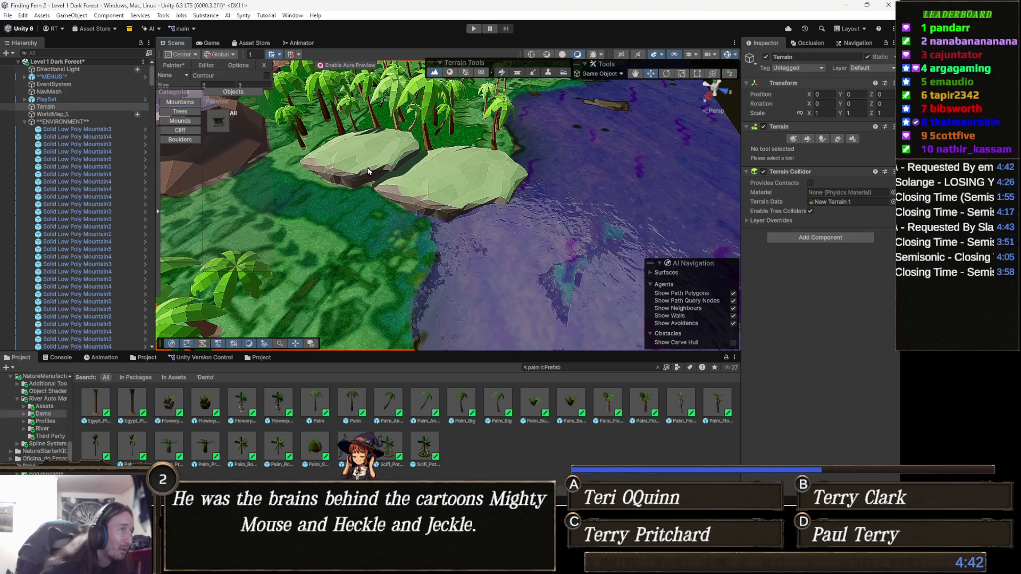
{"action": "right_click", "coordinate": [326, 165]}
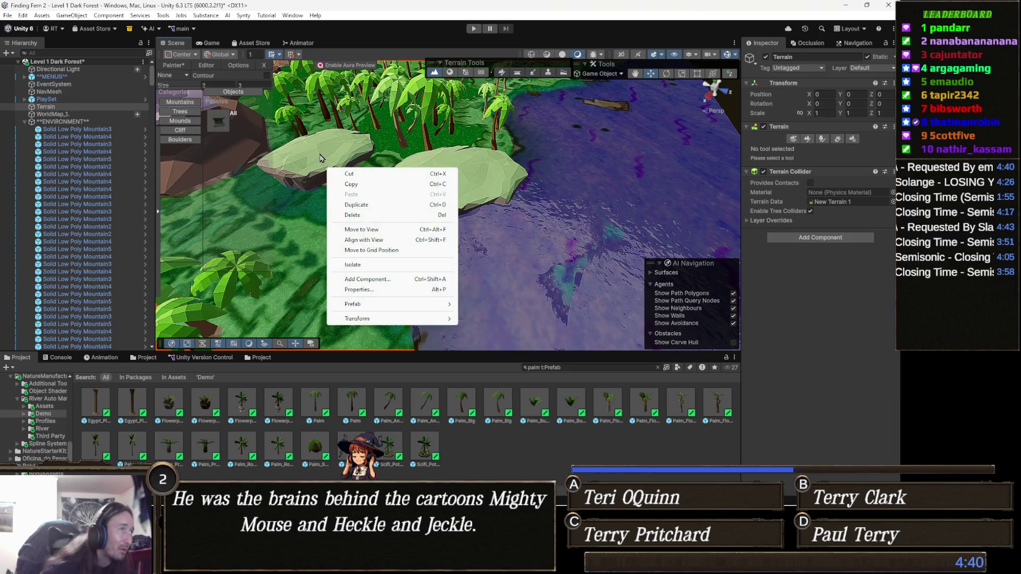
{"action": "key", "text": "Escape"}
{"action": "left_click", "coordinate": [322, 162]}
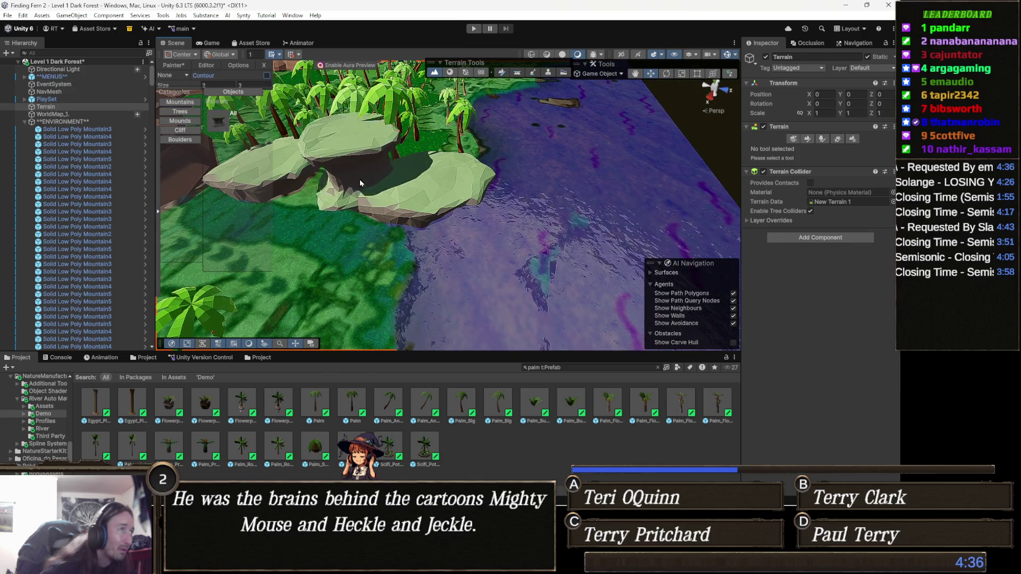
{"action": "right_click", "coordinate": [335, 192]}
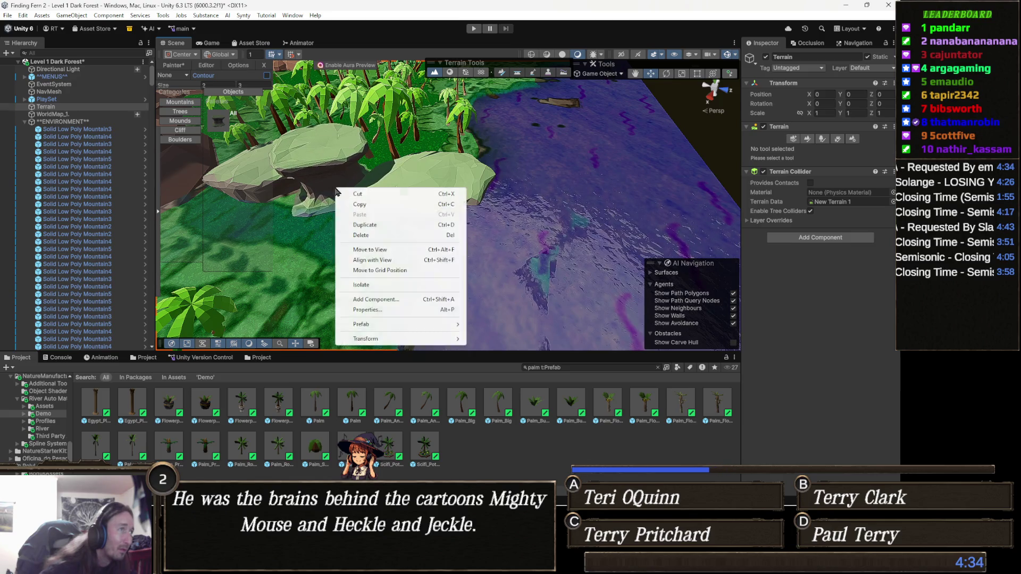
{"action": "key", "text": "Escape"}
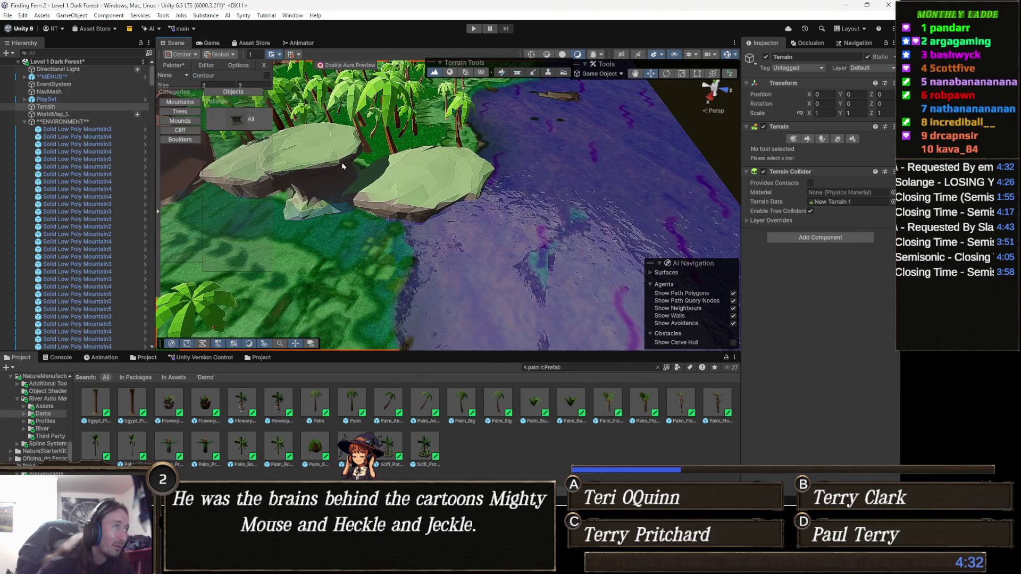
{"action": "left_click_drag", "start_coordinate": [347, 153], "coordinate": [383, 170]}
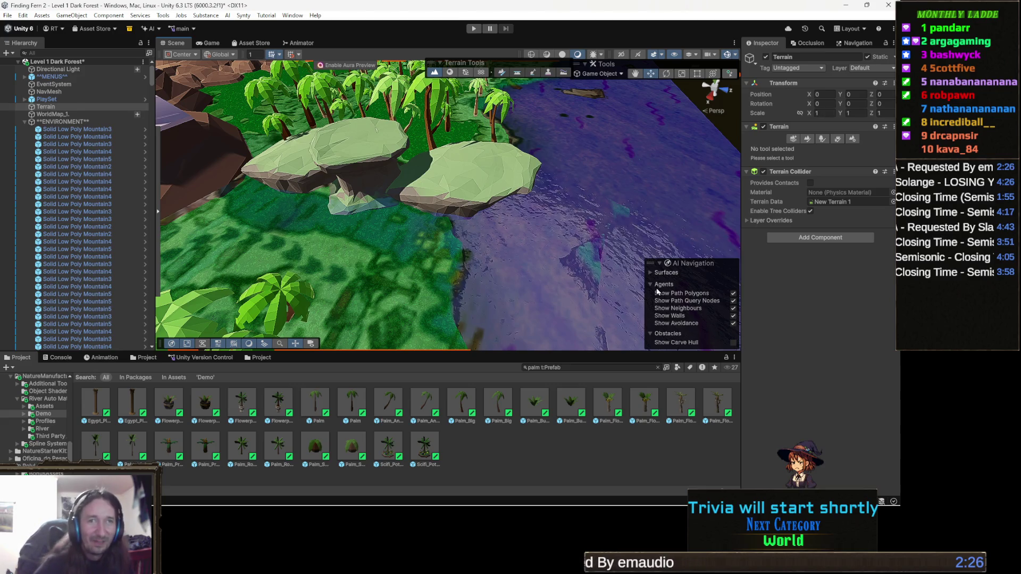
Move SM_Gen_Env_Dirt_Cliff_06 onto the grass, then undo the last two changes with Ctrl+Z
{"action": "left_click_drag", "start_coordinate": [470, 230], "coordinate": [553, 194]}
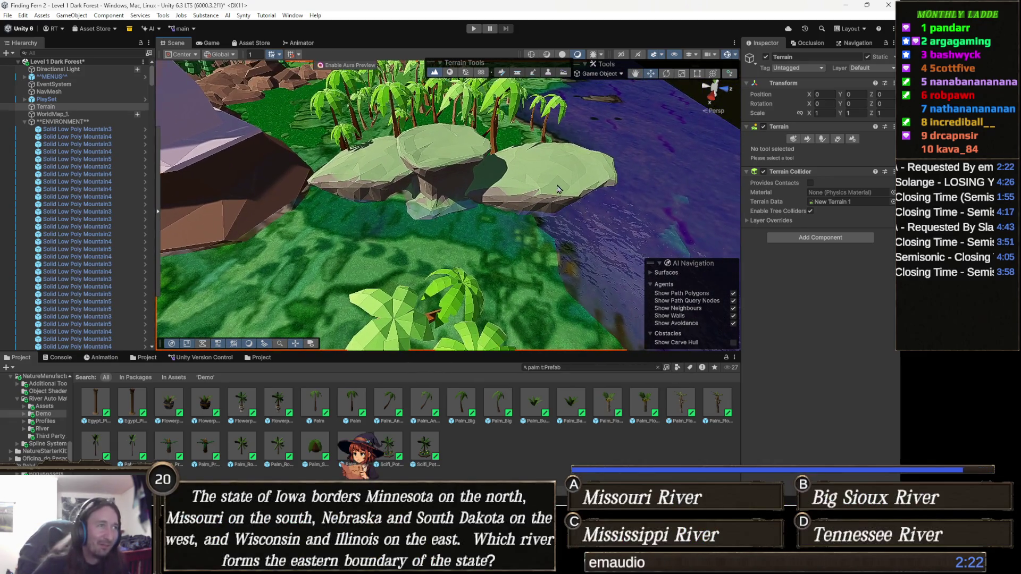
{"action": "left_click", "coordinate": [560, 186]}
{"action": "left_click_drag", "start_coordinate": [537, 154], "coordinate": [539, 171]}
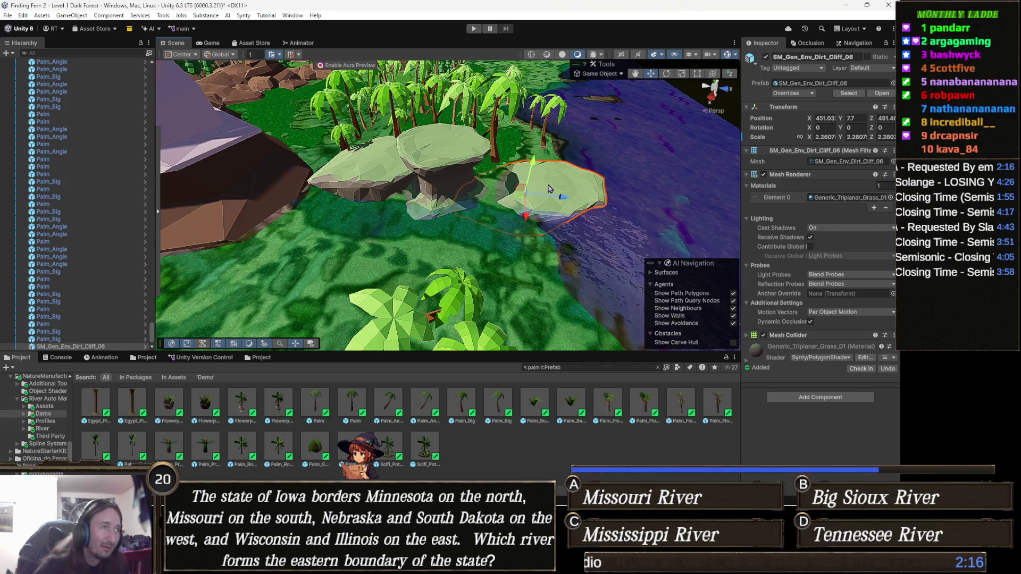
{"action": "left_click_drag", "start_coordinate": [545, 206], "coordinate": [498, 194]}
{"action": "scroll", "scroll_direction": "up", "scroll_amount": 3}
{"action": "left_click_drag", "start_coordinate": [412, 218], "coordinate": [468, 221]}
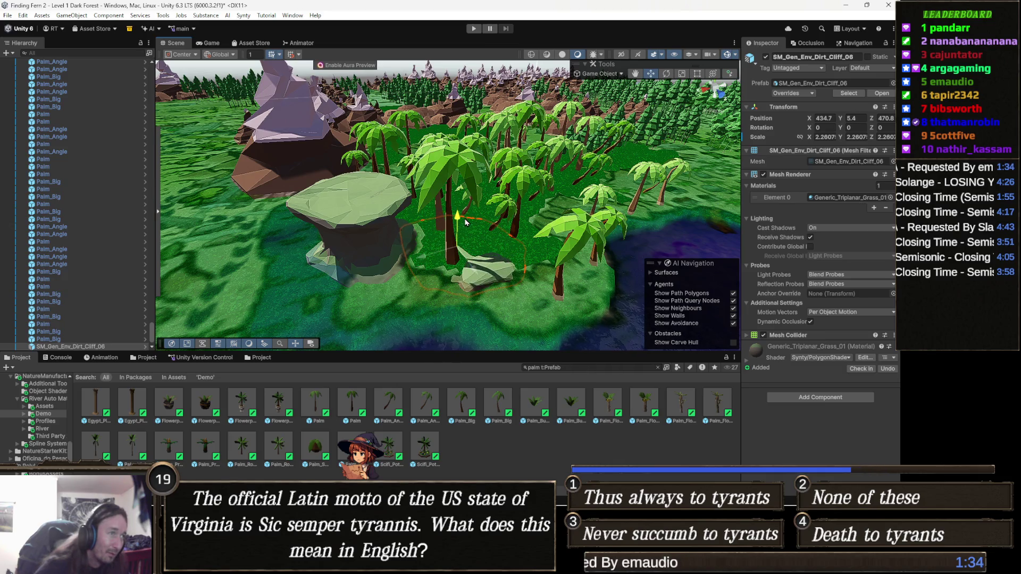
{"action": "left_click_drag", "start_coordinate": [456, 257], "coordinate": [431, 253]}
{"action": "key", "text": "ctrl+z"}
{"action": "key", "text": "ctrl+z"}
{"action": "key", "text": "ctrl+z"}
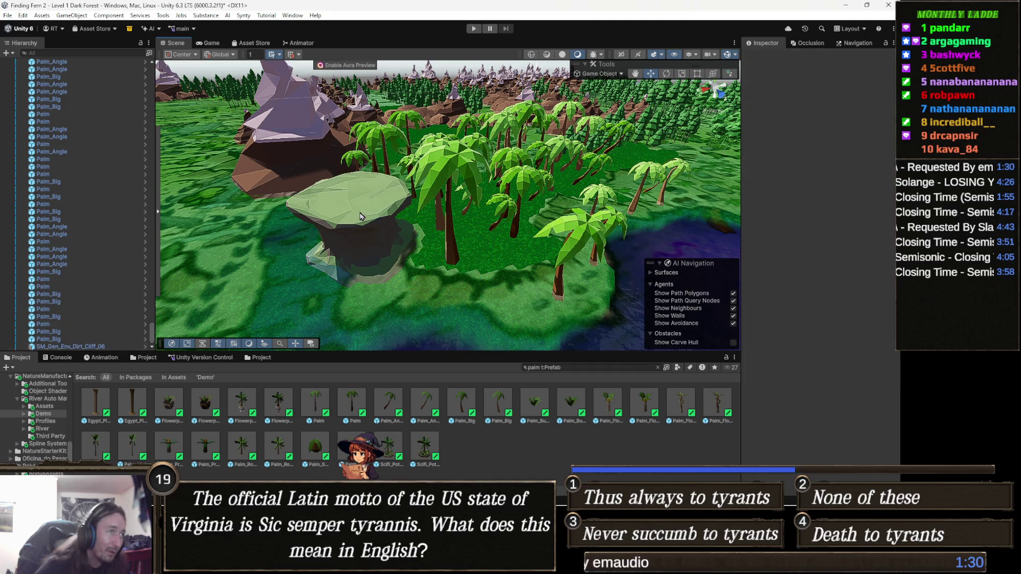
{"action": "key", "text": "ctrl+z"}
{"action": "key", "text": "ctrl+z"}
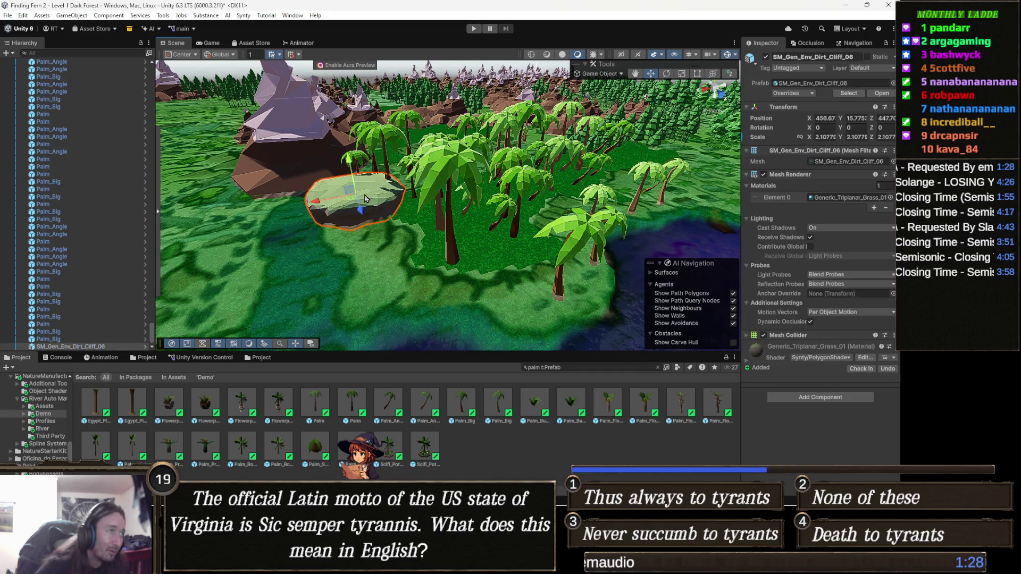
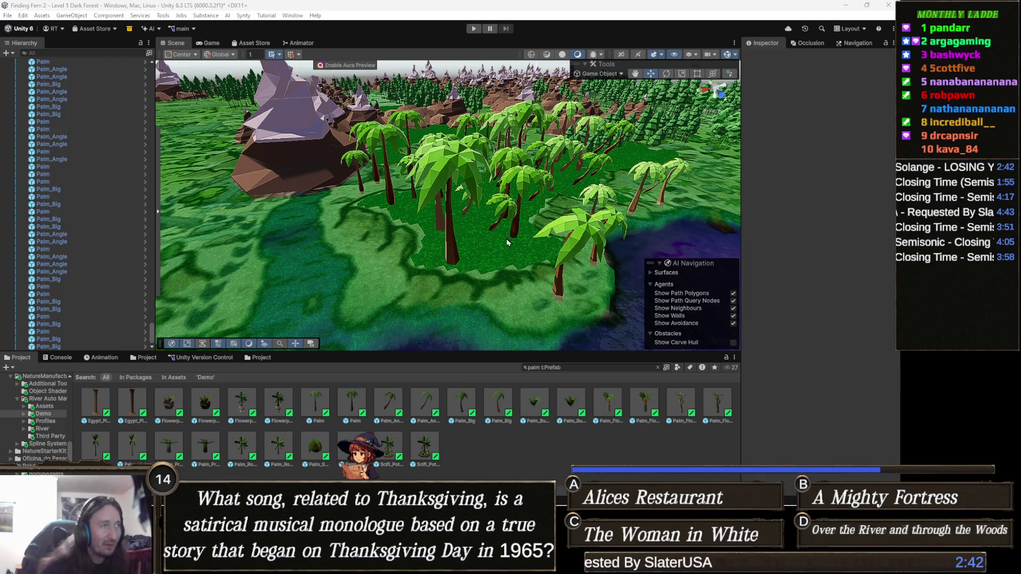
Move the view from the water and mountain out to the sand-and-grass plain
{"action": "key", "text": "Right"}
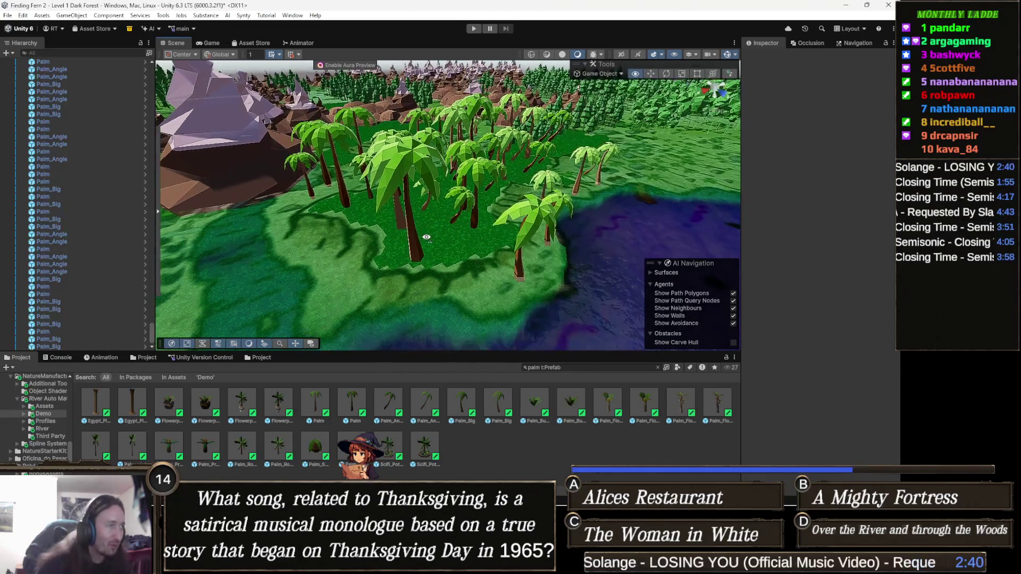
{"action": "key", "text": "Left"}
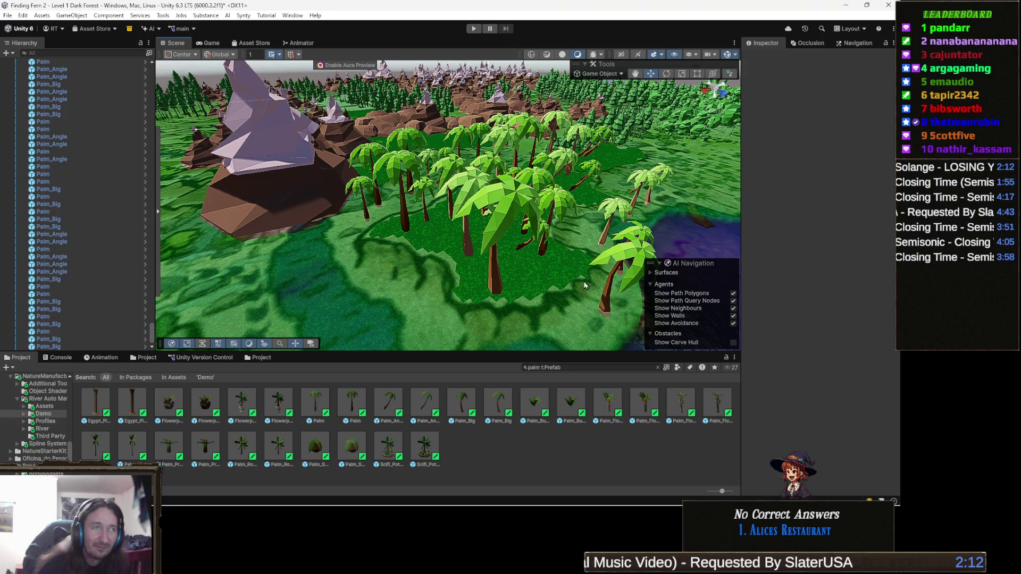
{"action": "left_click_drag", "start_coordinate": [376, 302], "coordinate": [470, 266]}
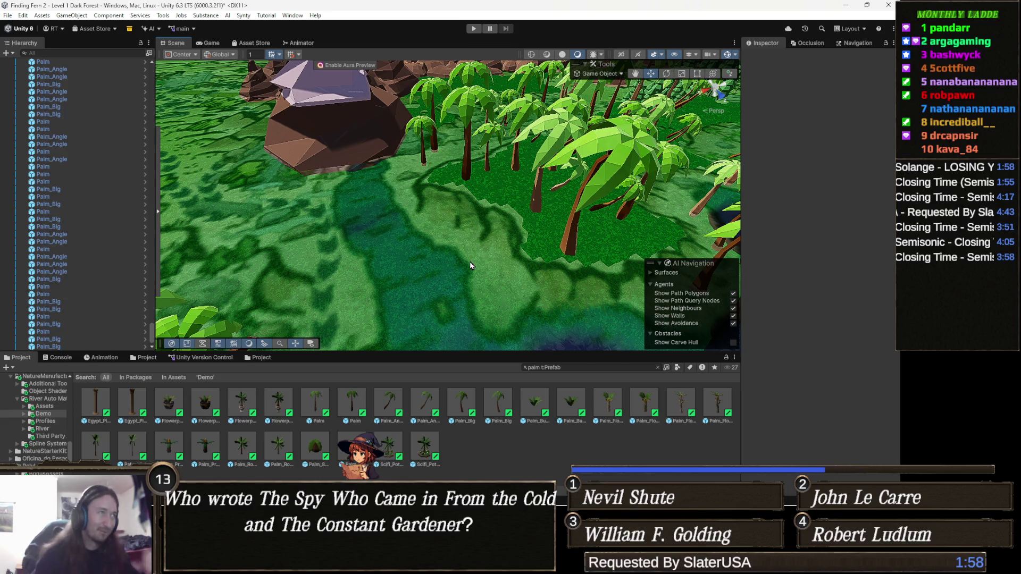
{"action": "left_click_drag", "start_coordinate": [462, 207], "coordinate": [467, 224]}
{"action": "scroll", "scroll_direction": "up", "scroll_amount": 3}
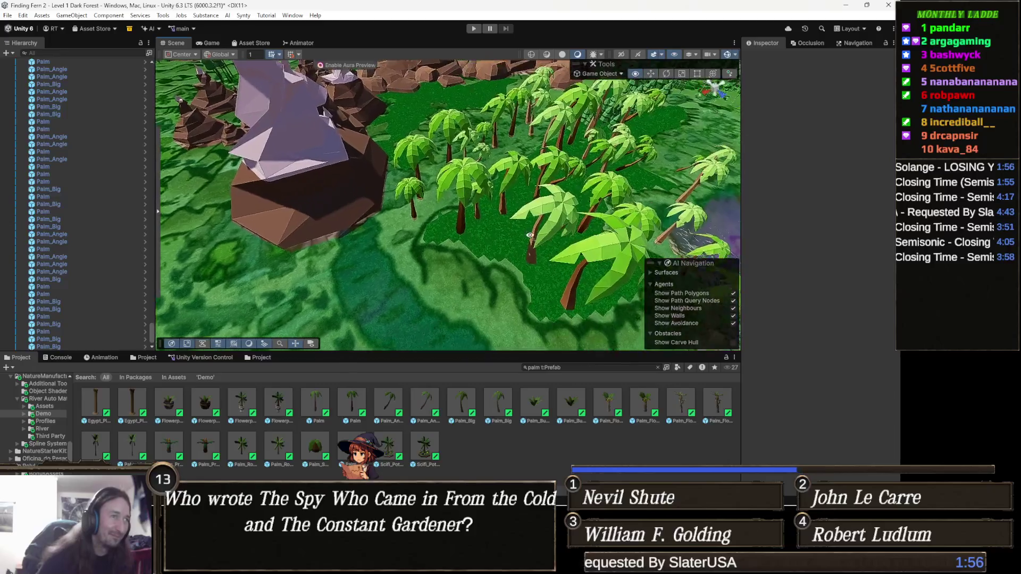
{"action": "scroll", "scroll_direction": "up", "scroll_amount": 3}
{"action": "scroll", "scroll_direction": "down", "scroll_amount": 3}
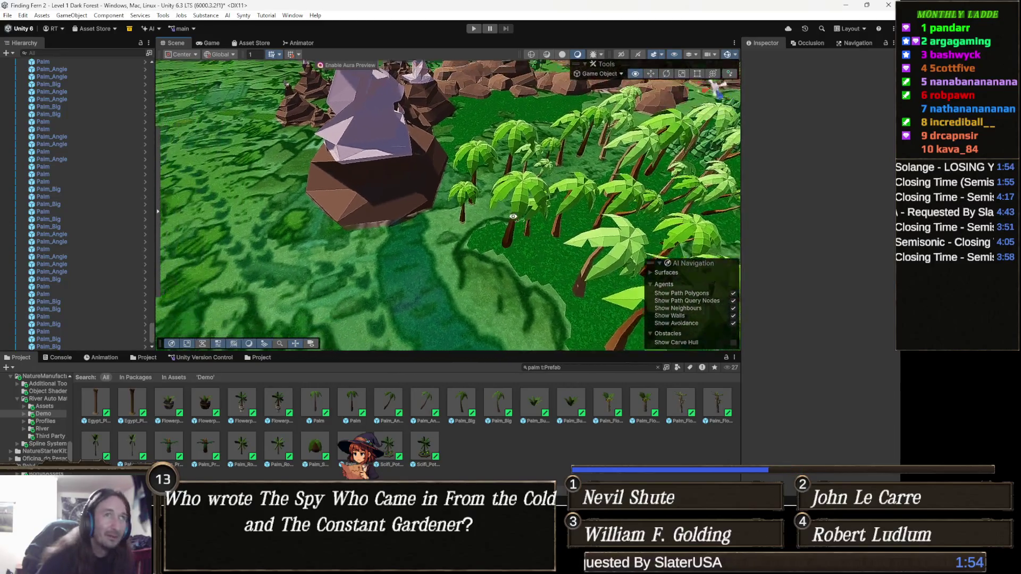
{"action": "left_click_drag", "start_coordinate": [419, 259], "coordinate": [558, 174]}
Select the terrain for Set Height sculpting and orbit toward the forest, beach and mountains
{"action": "left_click", "coordinate": [558, 174]}
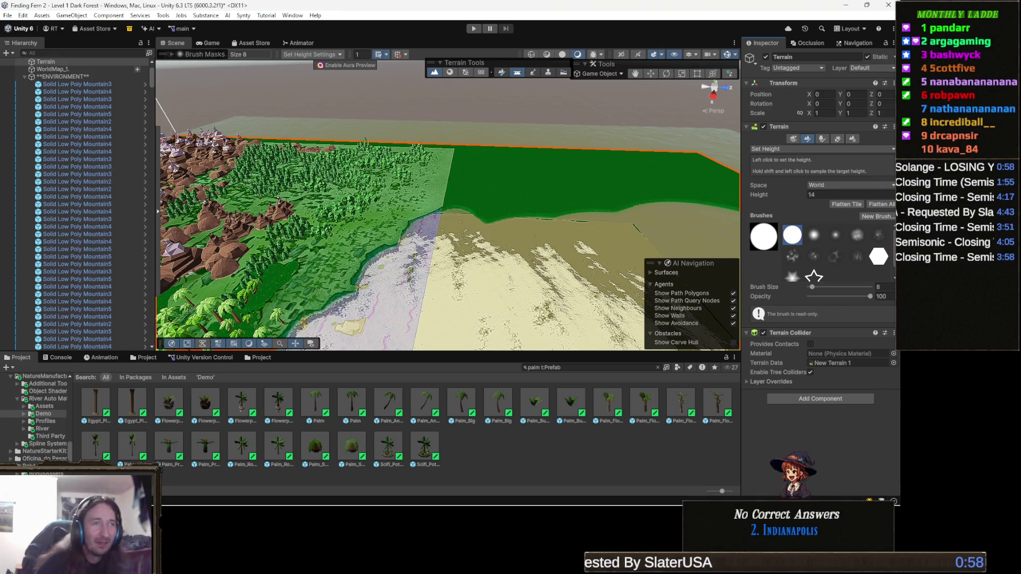
{"action": "left_click_drag", "start_coordinate": [340, 213], "coordinate": [377, 224]}
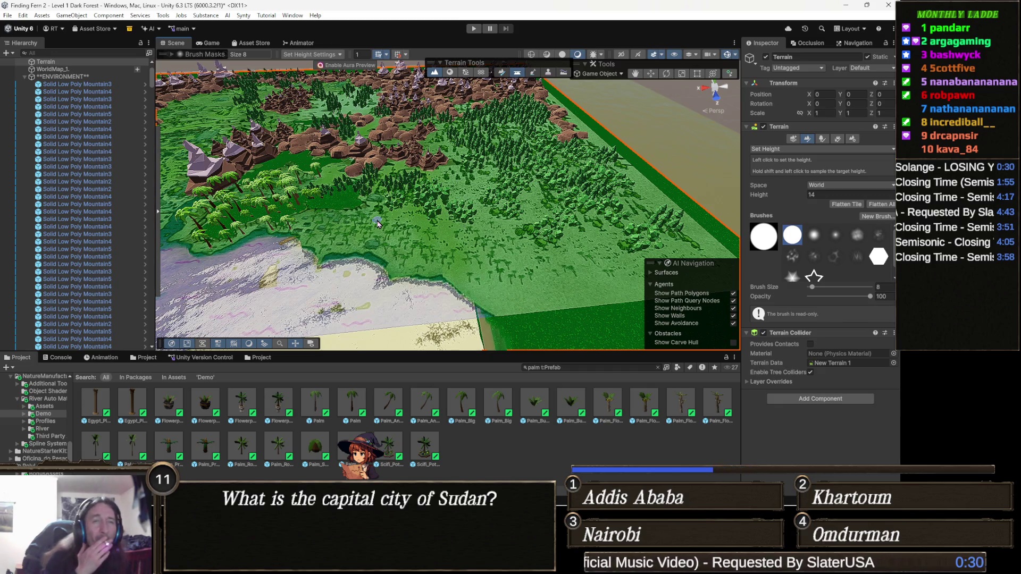
{"action": "left_click_drag", "start_coordinate": [375, 223], "coordinate": [380, 230]}
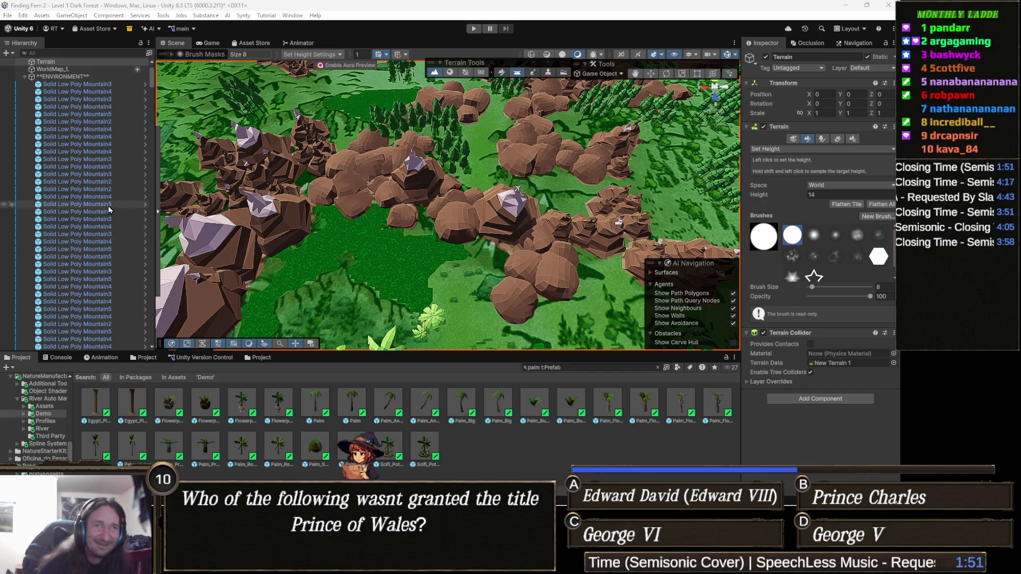
{"action": "left_click_drag", "start_coordinate": [356, 226], "coordinate": [483, 222]}
{"action": "scroll", "scroll_direction": "up", "scroll_amount": 3}
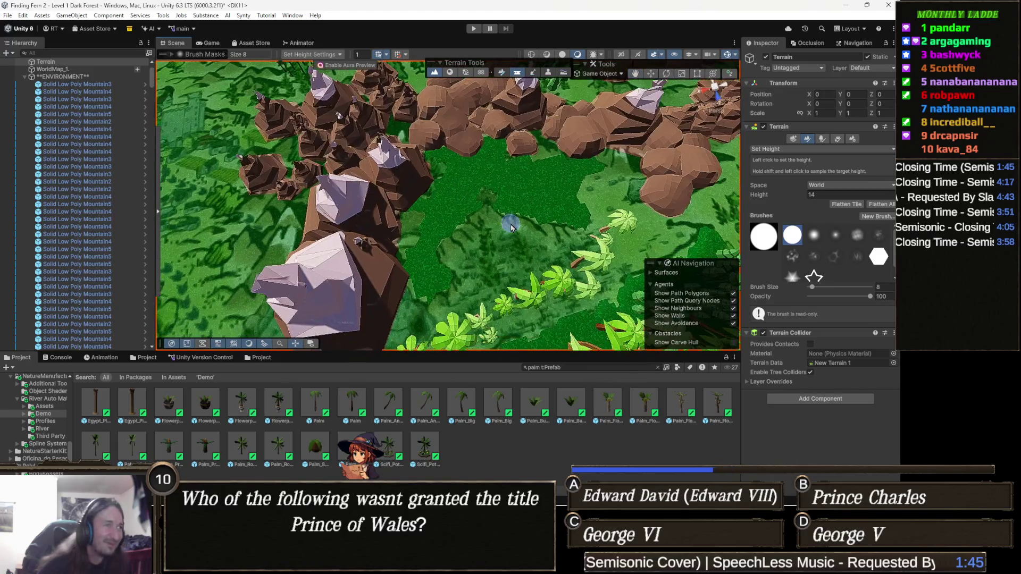
{"action": "scroll", "scroll_direction": "down", "scroll_amount": 3}
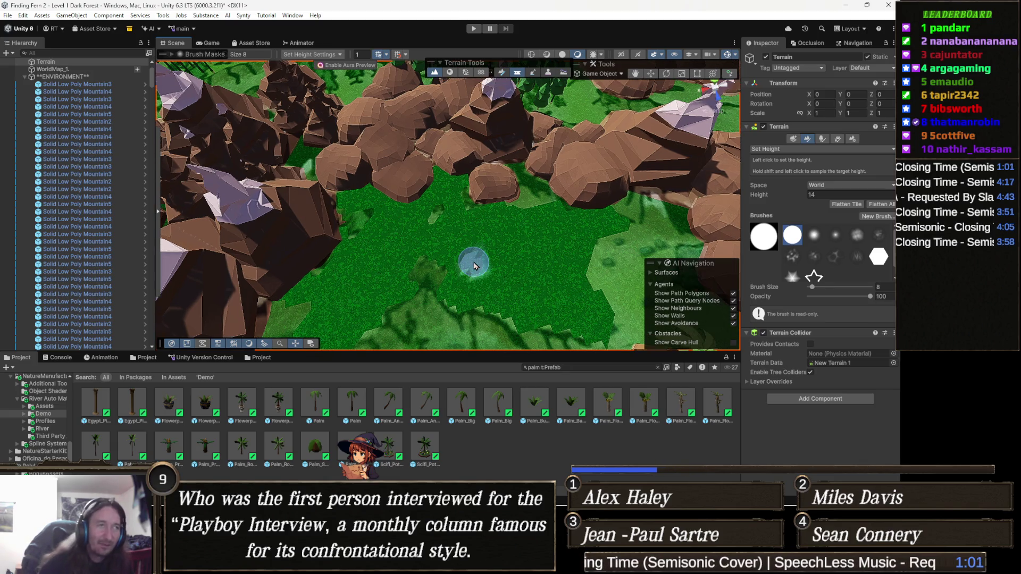
Raise a patch of the clearing to the set height near the distant rocks
{"action": "scroll", "scroll_direction": "down", "scroll_amount": 3}
{"action": "scroll", "scroll_direction": "down", "scroll_amount": 3}
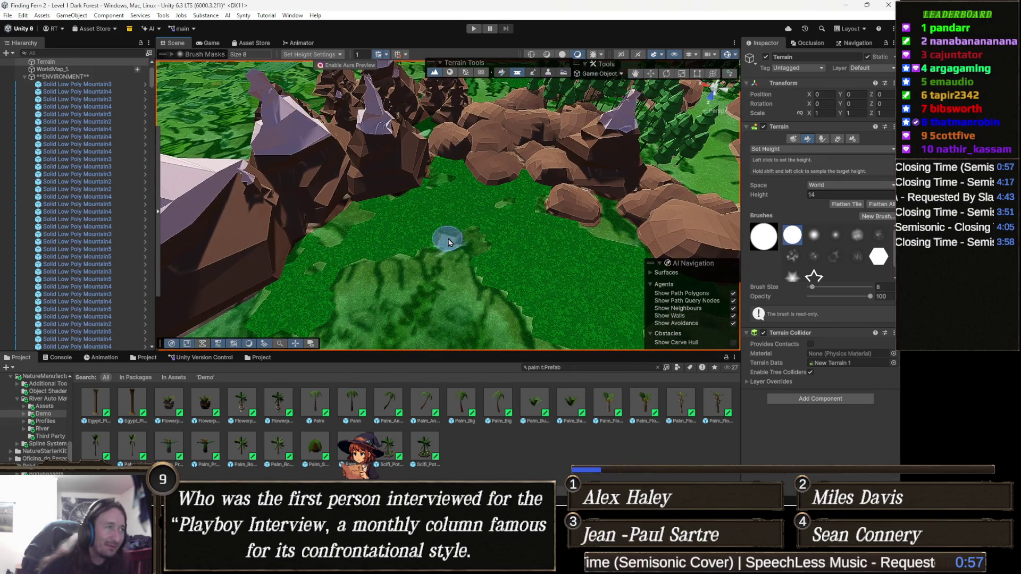
{"action": "scroll", "scroll_direction": "up", "scroll_amount": 3}
{"action": "left_click_drag", "start_coordinate": [420, 243], "coordinate": [421, 245]}
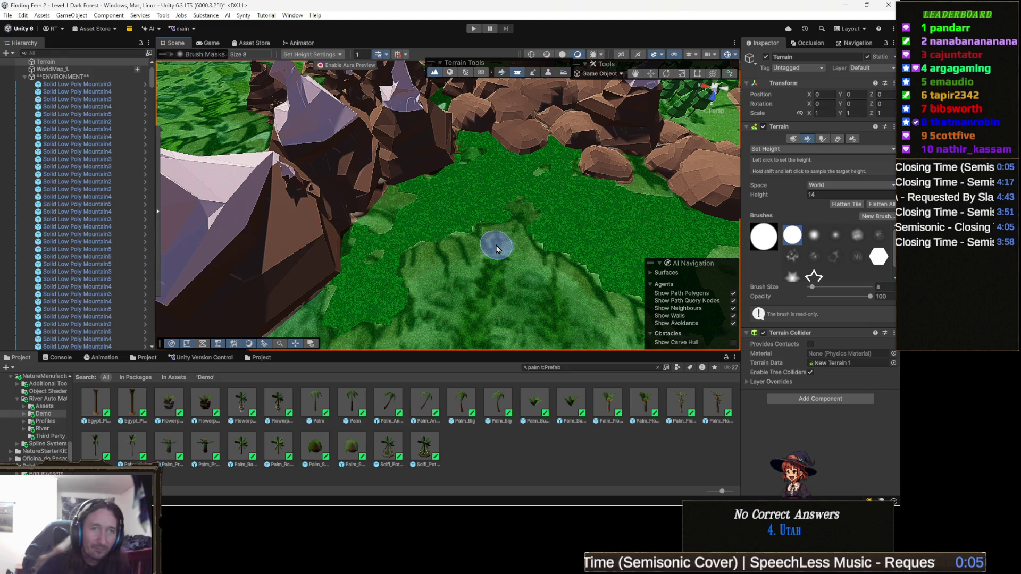
{"action": "left_click_drag", "start_coordinate": [547, 266], "coordinate": [479, 274]}
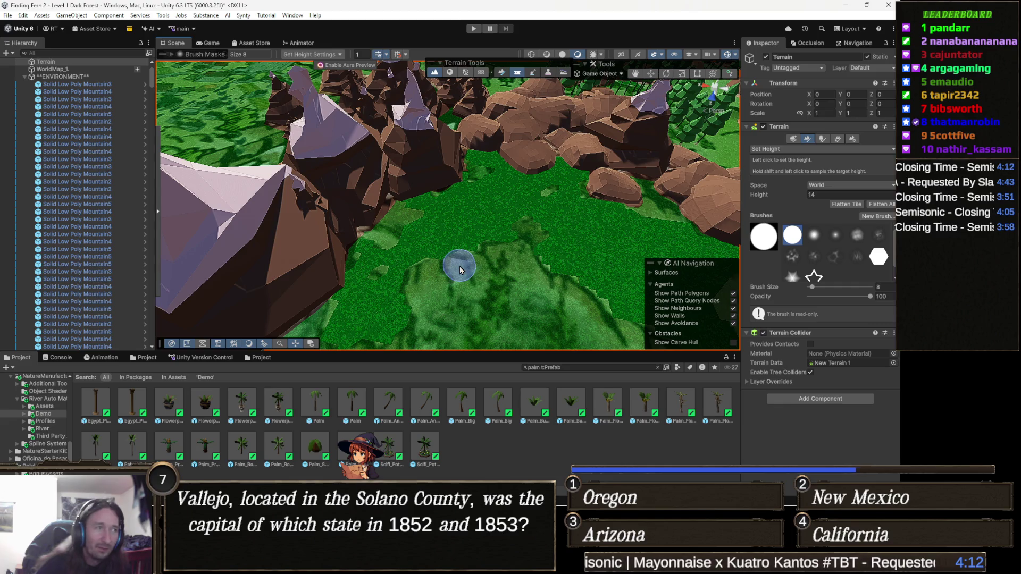
{"action": "left_click", "coordinate": [537, 260]}
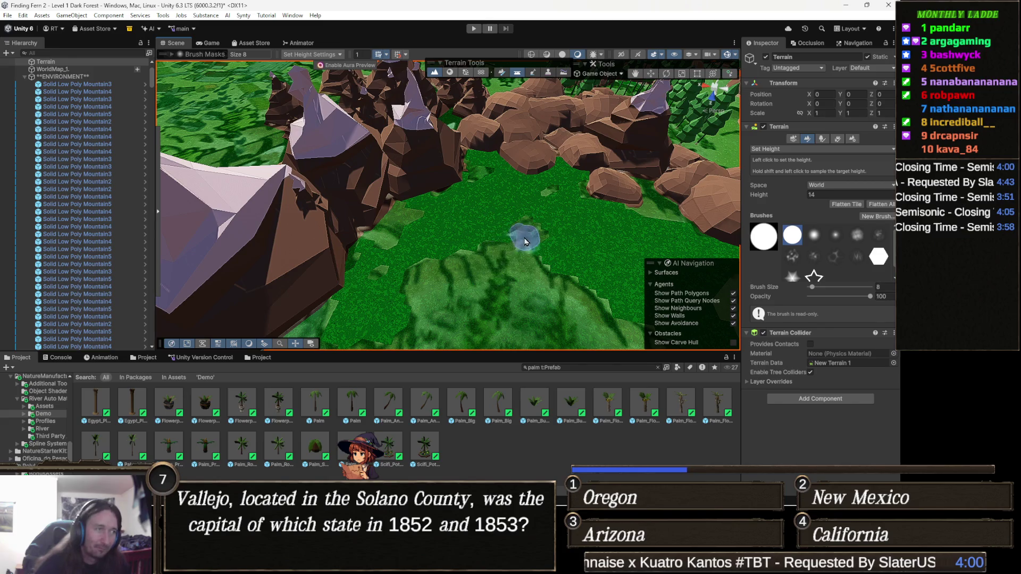
Switch from Unity to the Chrome window showing the solved Cinemadle puzzle
{"action": "scroll", "scroll_direction": "up", "scroll_amount": 3}
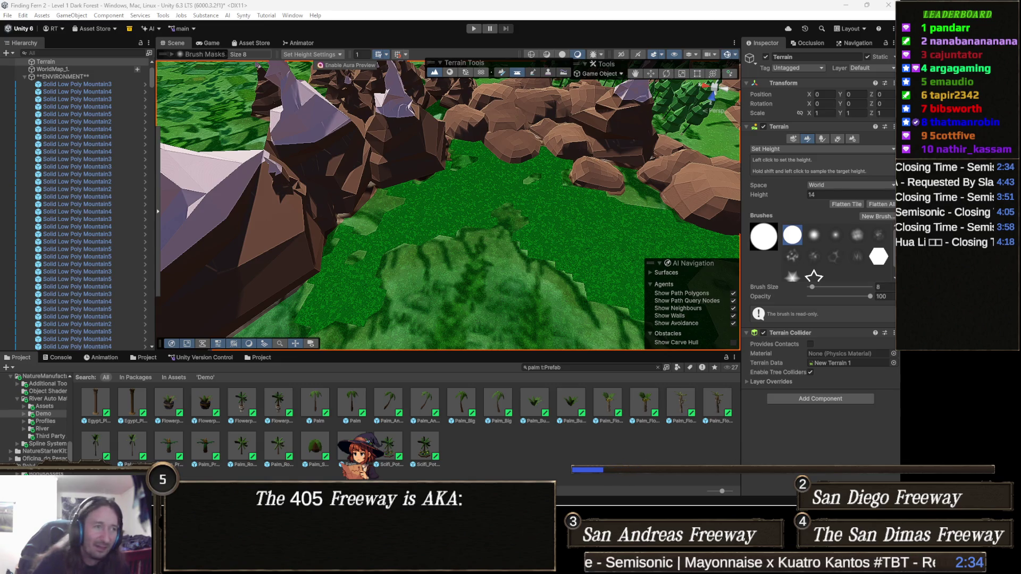
{"action": "mouse_move", "coordinate": [354, 495]}
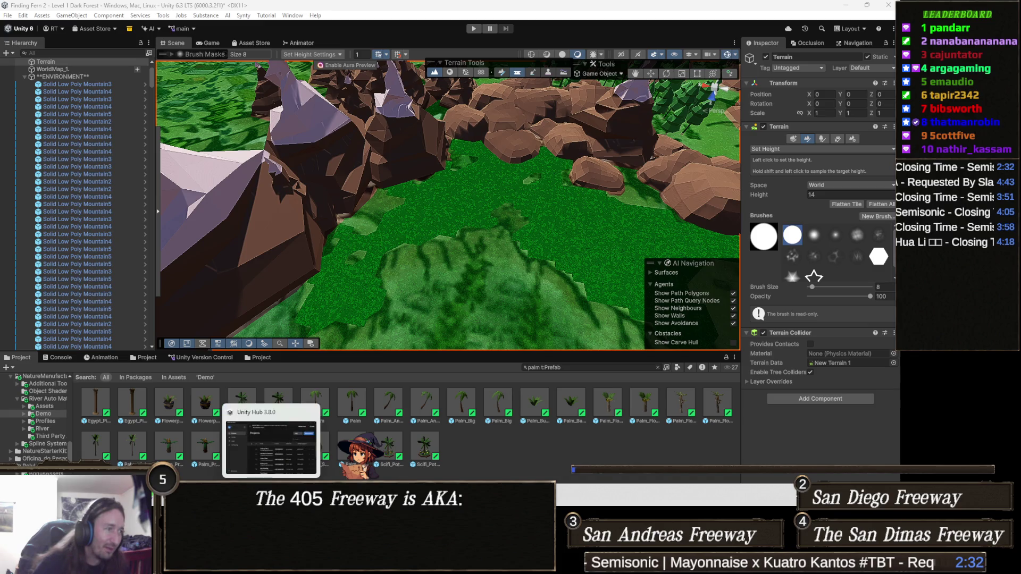
{"action": "left_click", "coordinate": [424, 453]}
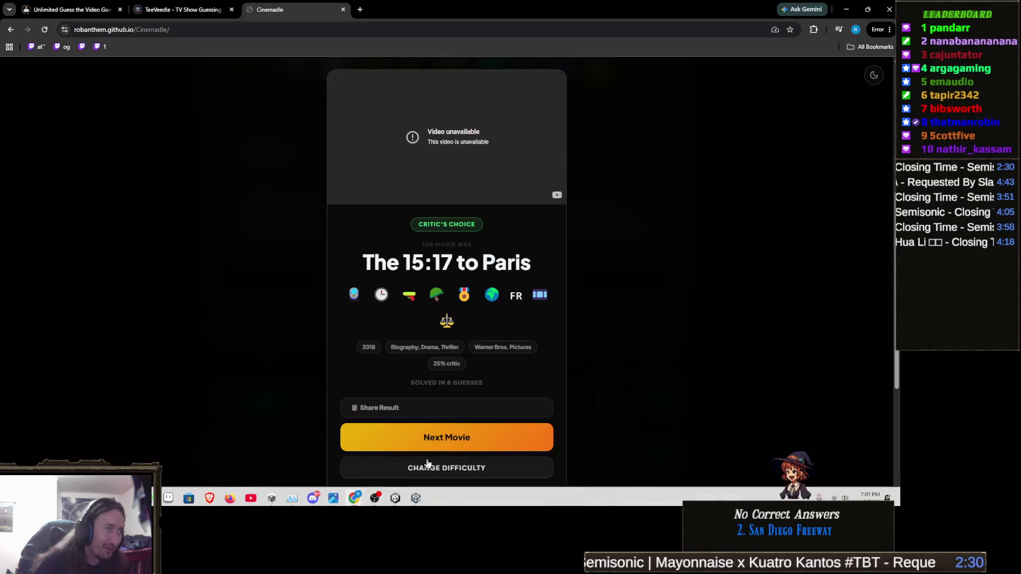
In TeeVeedle, choose TV Enthusiast, dismiss the TOTAL Adblock popup and continue to a new puzzle
{"action": "left_click", "coordinate": [202, 4]}
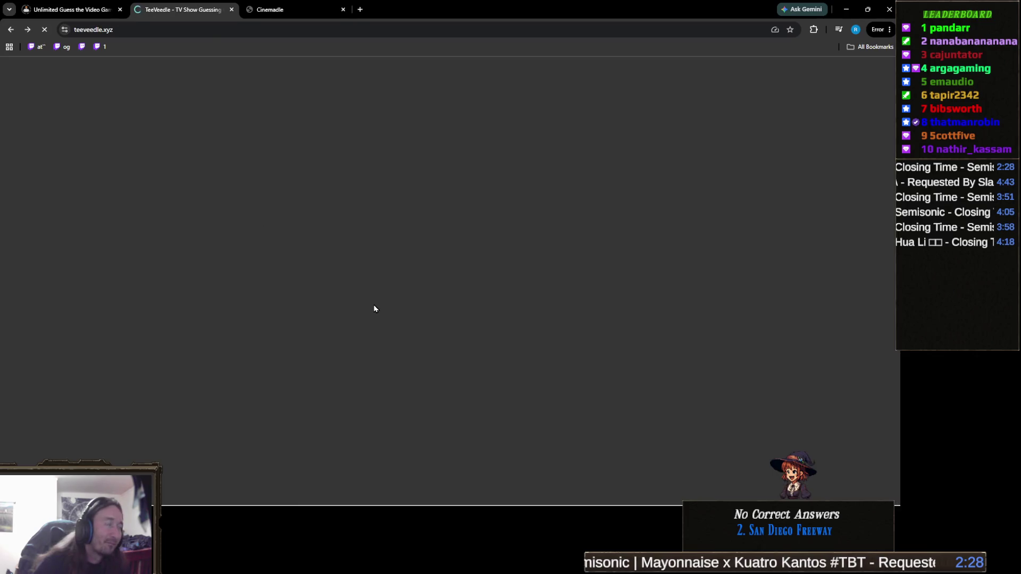
{"action": "left_click", "coordinate": [378, 312]}
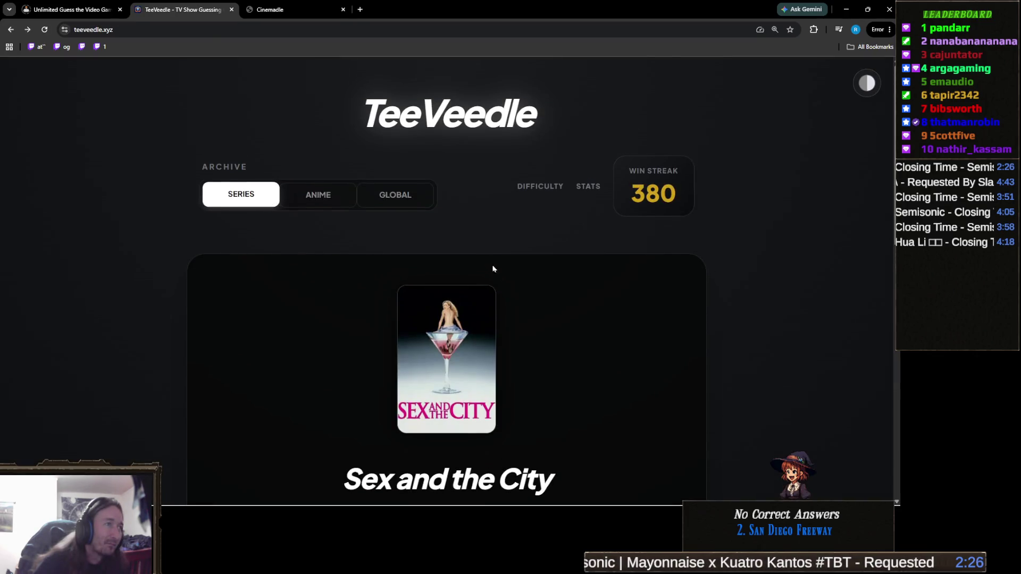
{"action": "scroll", "scroll_direction": "down", "scroll_amount": 3}
{"action": "scroll", "scroll_direction": "up", "scroll_amount": 3}
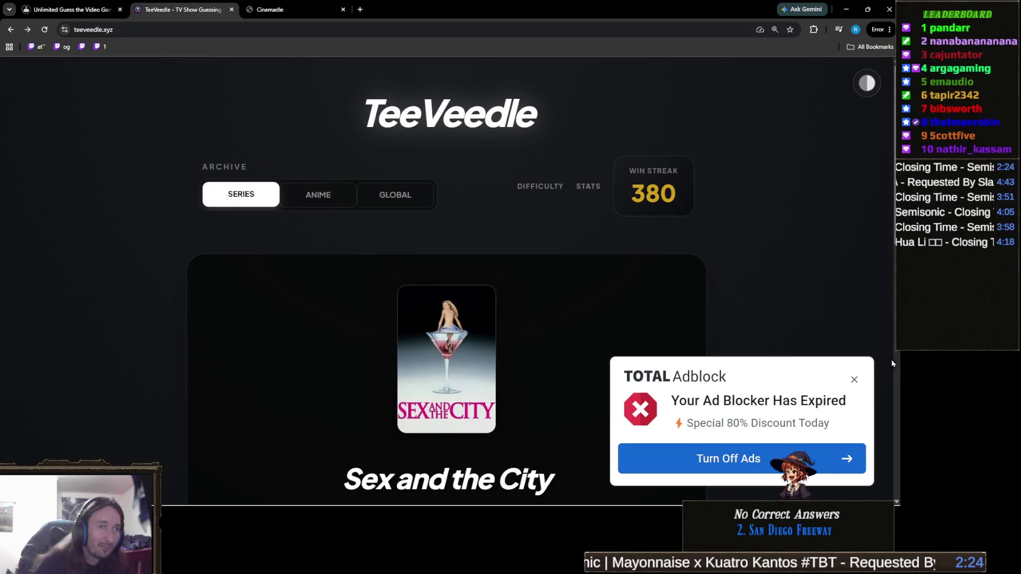
{"action": "left_click", "coordinate": [854, 382]}
{"action": "scroll", "scroll_direction": "down", "scroll_amount": 3}
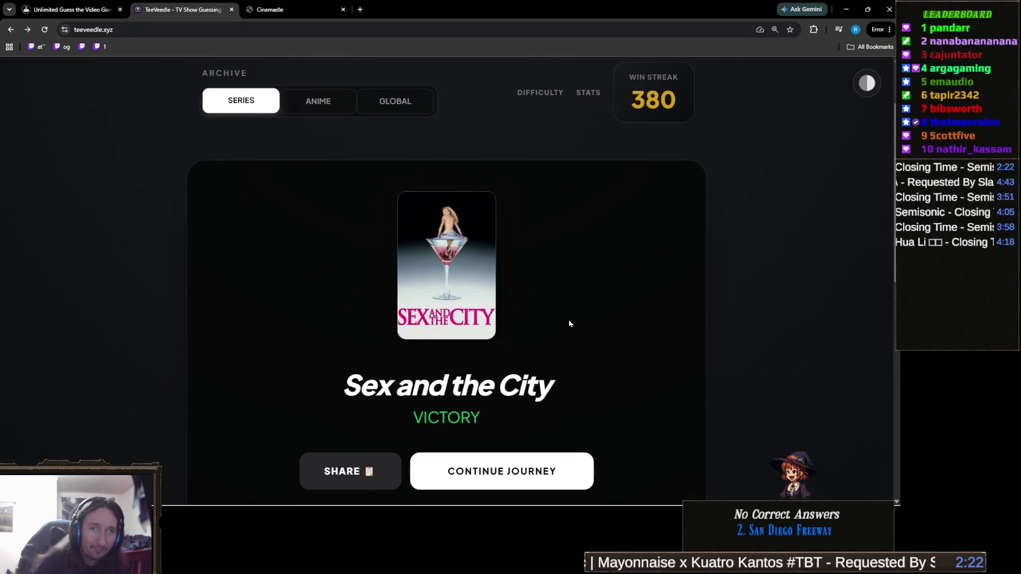
{"action": "scroll", "scroll_direction": "down", "scroll_amount": 3}
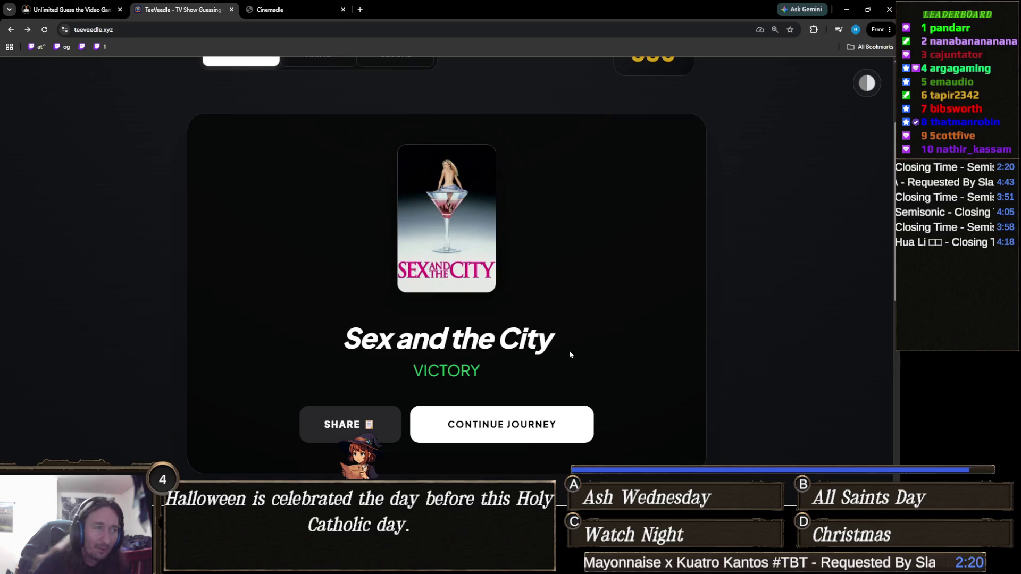
{"action": "left_click", "coordinate": [539, 423]}
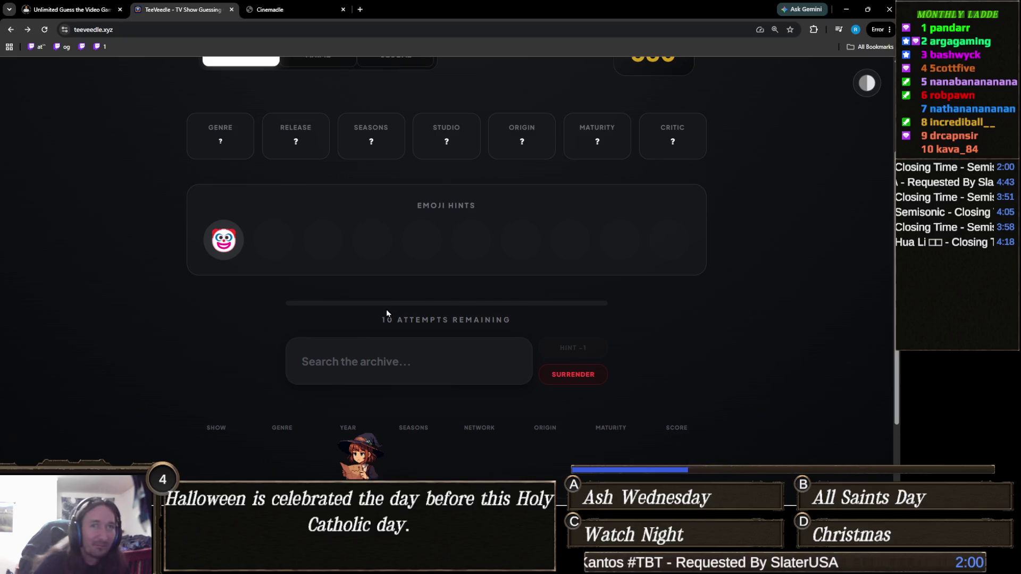
Guess IT, then IT: Welcome to Derry to solve the puzzle
{"action": "left_click", "coordinate": [405, 363]}
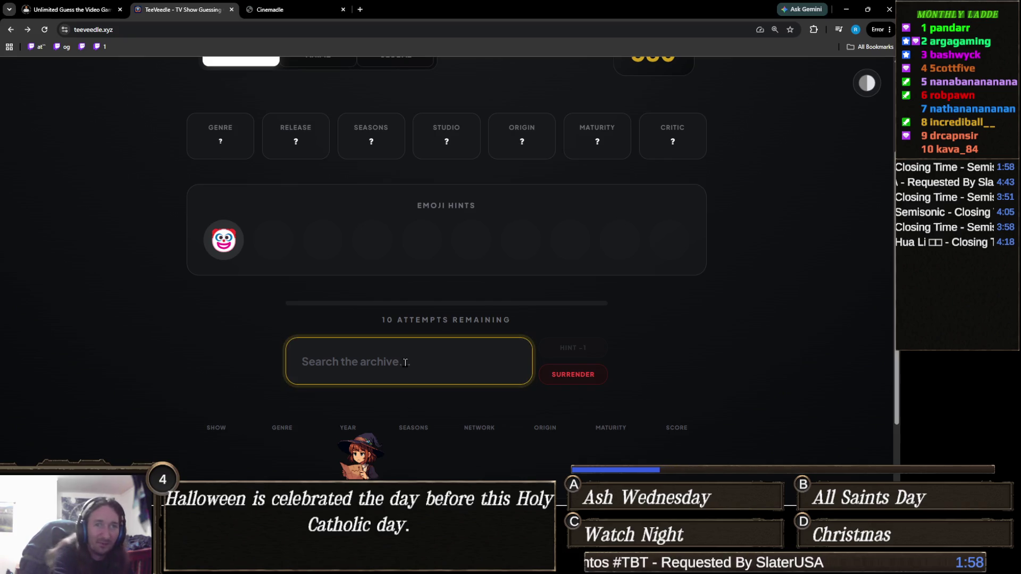
{"action": "type", "text": "it"}
{"action": "key", "text": "Return"}
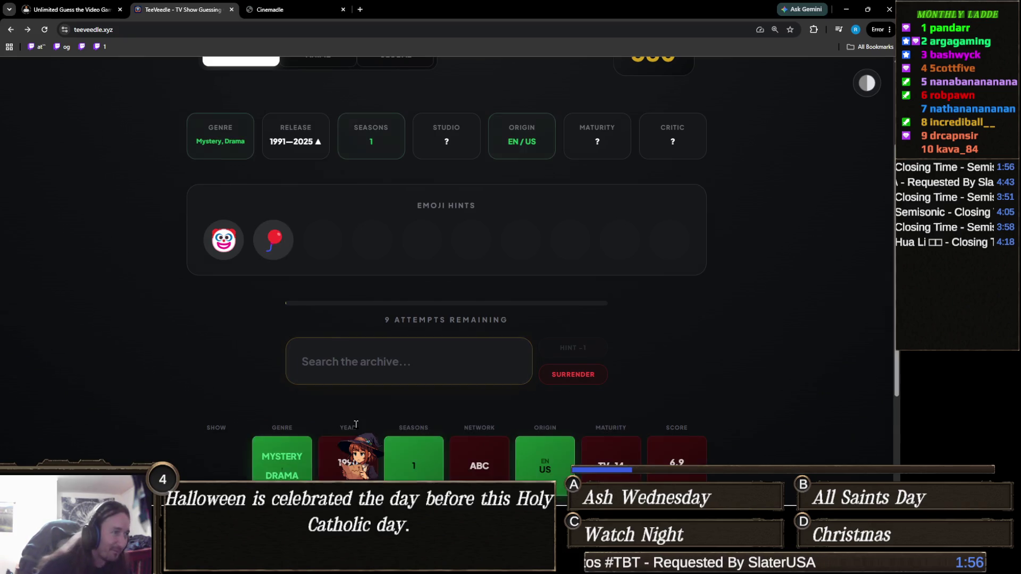
{"action": "left_click", "coordinate": [339, 373]}
{"action": "type", "text": "it"}
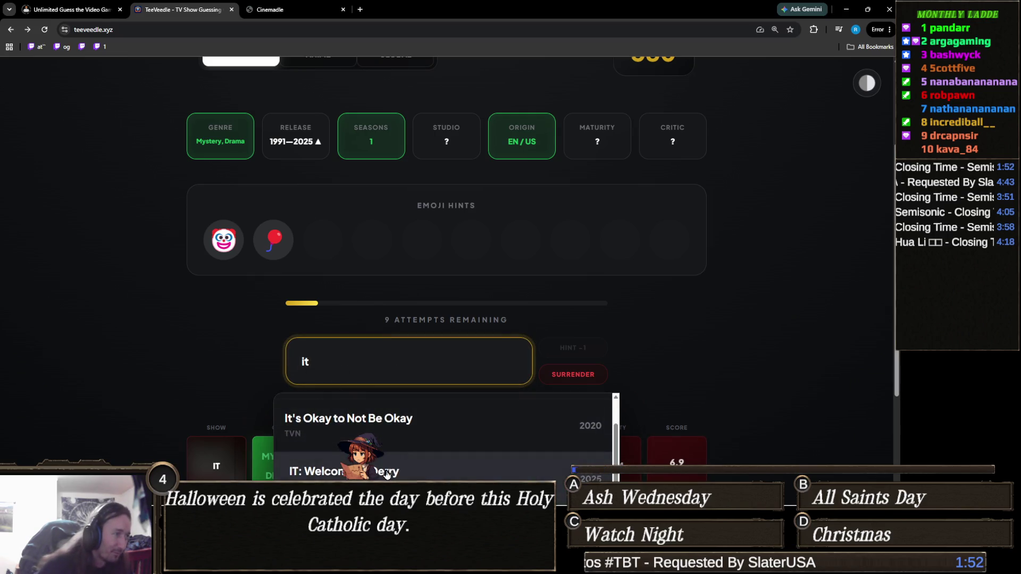
{"action": "left_click", "coordinate": [373, 461]}
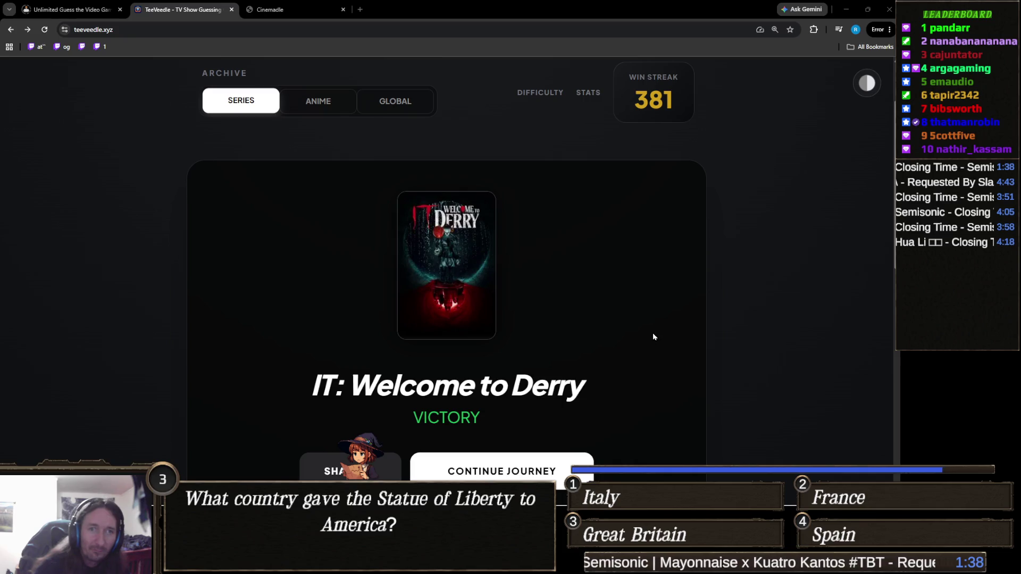
Continue the journey to a fresh series puzzle and scroll to its search box
{"action": "scroll", "scroll_direction": "down", "scroll_amount": 3}
{"action": "left_click", "coordinate": [555, 378]}
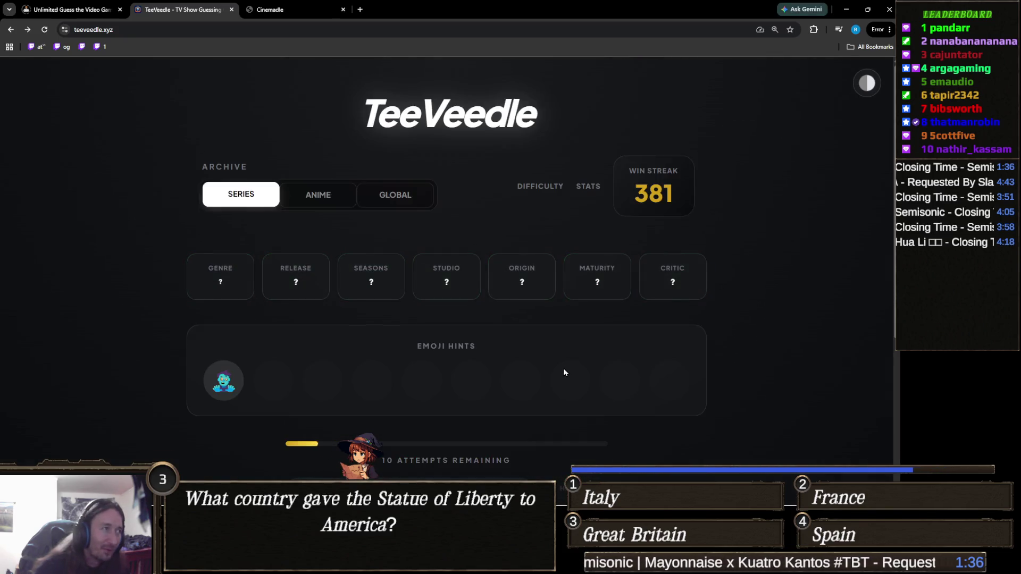
{"action": "scroll", "scroll_direction": "down", "scroll_amount": 3}
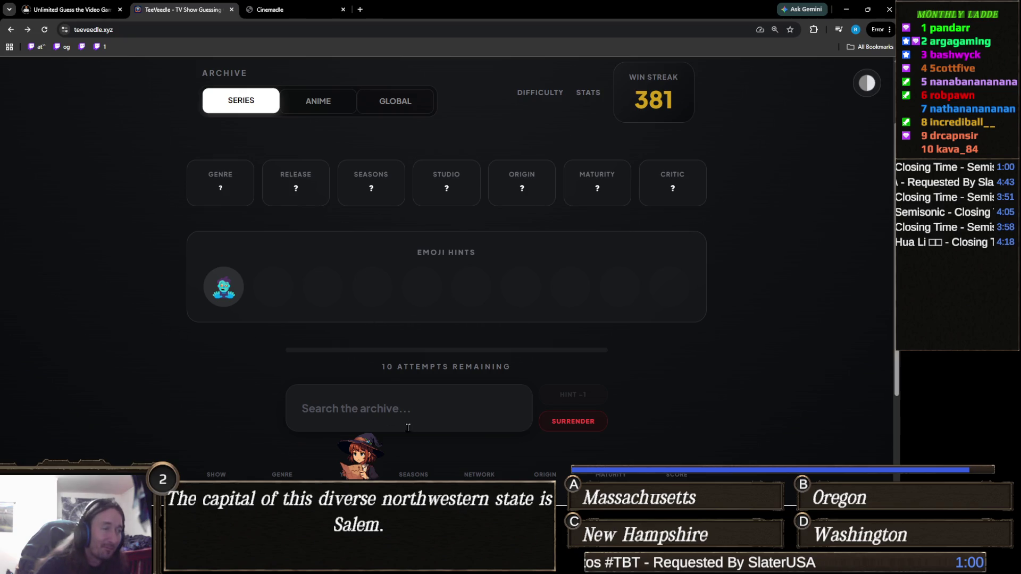
Search 'walking dead' and guess Tales of the Walking Dead
{"action": "left_click", "coordinate": [340, 425]}
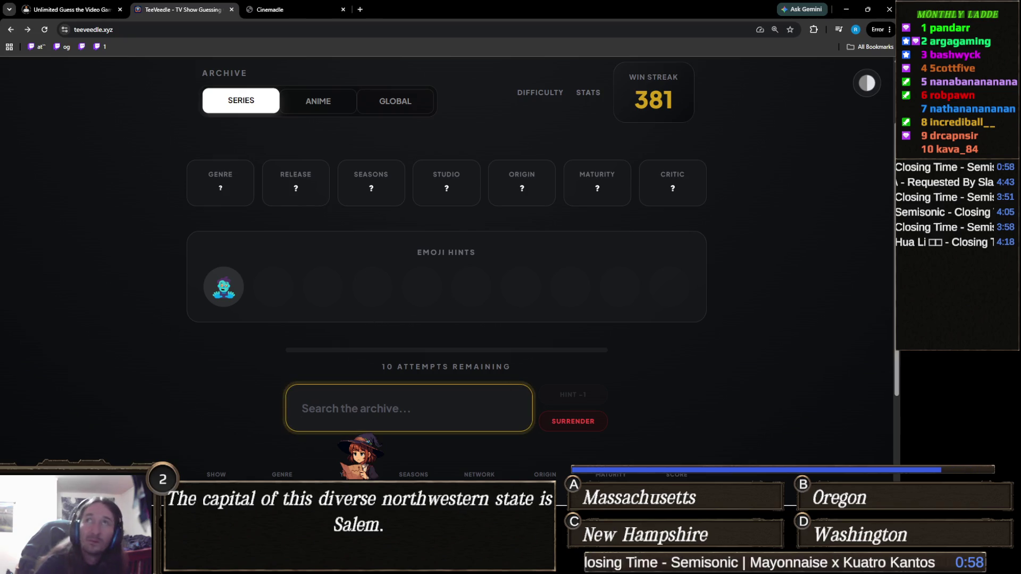
{"action": "type", "text": "walking dead"}
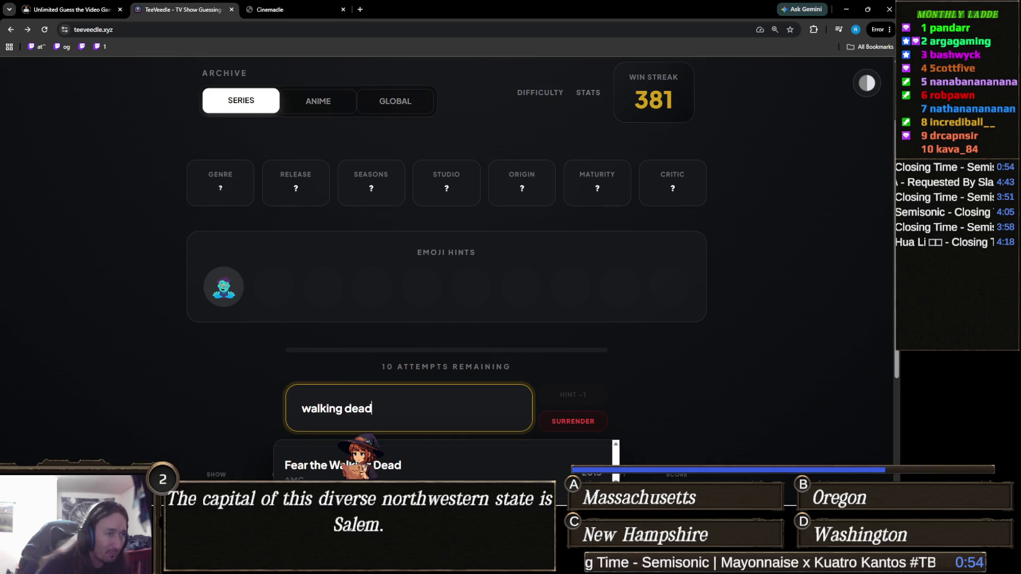
{"action": "scroll", "scroll_direction": "up", "scroll_amount": 3}
{"action": "scroll", "scroll_direction": "down", "scroll_amount": 3}
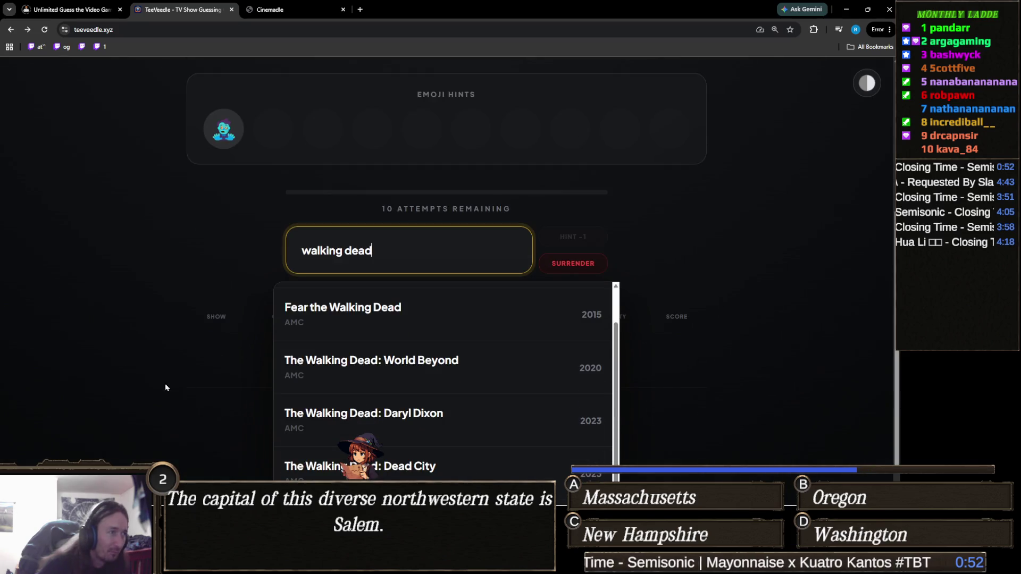
{"action": "scroll", "scroll_direction": "down", "scroll_amount": 3}
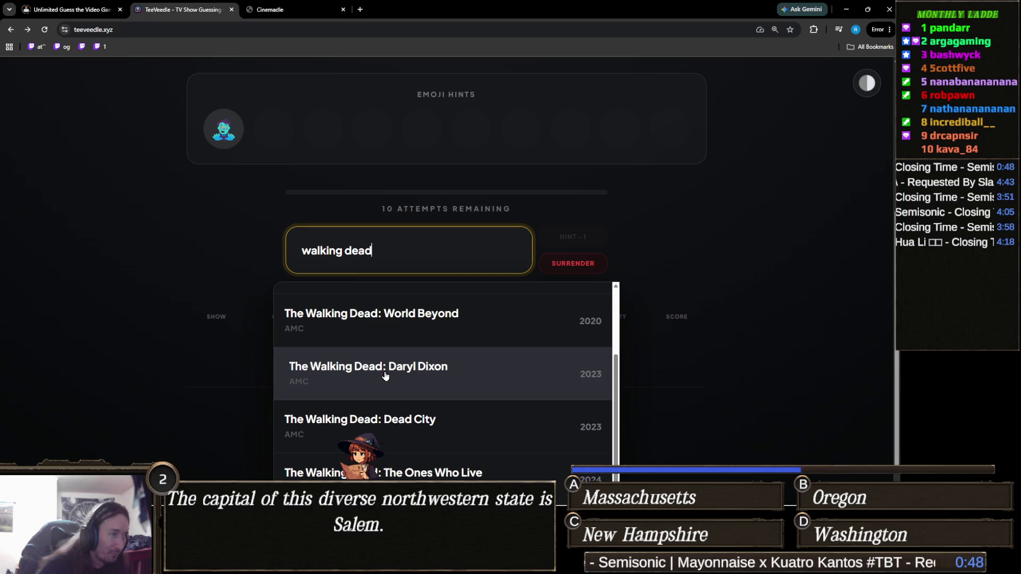
{"action": "scroll", "scroll_direction": "down", "scroll_amount": 3}
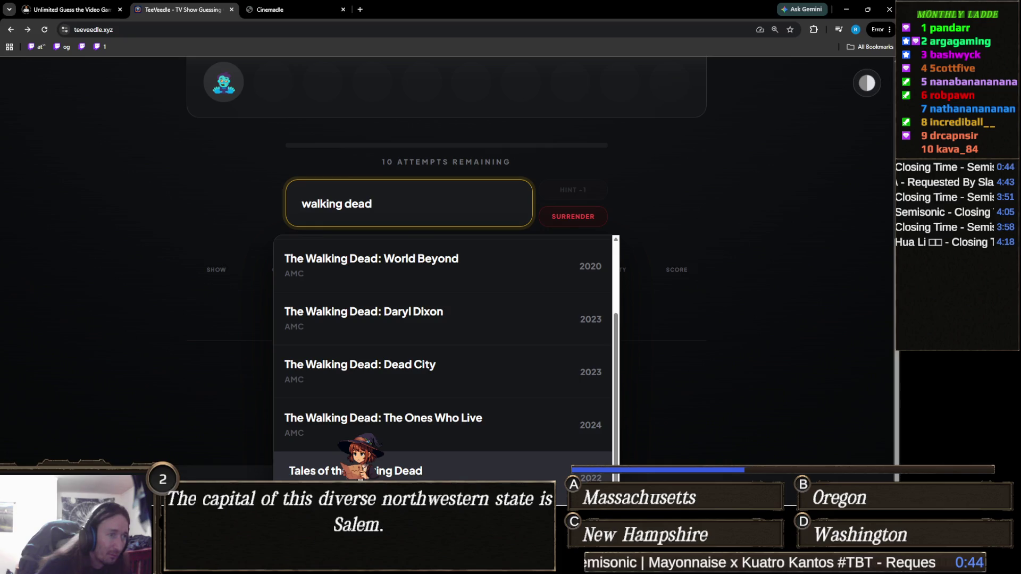
{"action": "key", "text": "Return"}
Search 'walking' again and guess Fear the Walking Dead
{"action": "left_click", "coordinate": [397, 394]}
{"action": "type", "text": "walking ed"}
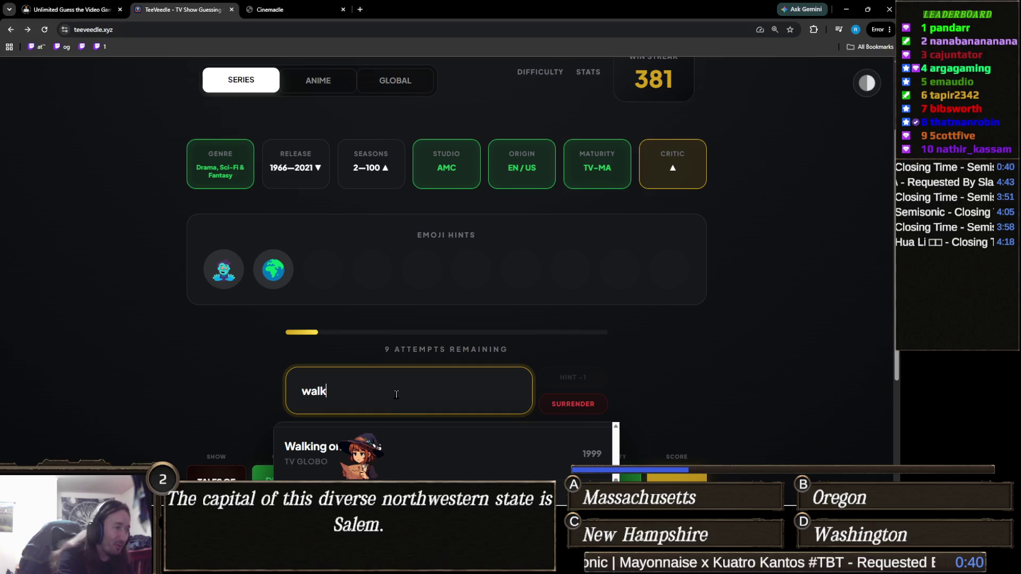
{"action": "key", "text": "BackSpace"}
{"action": "key", "text": "BackSpace"}
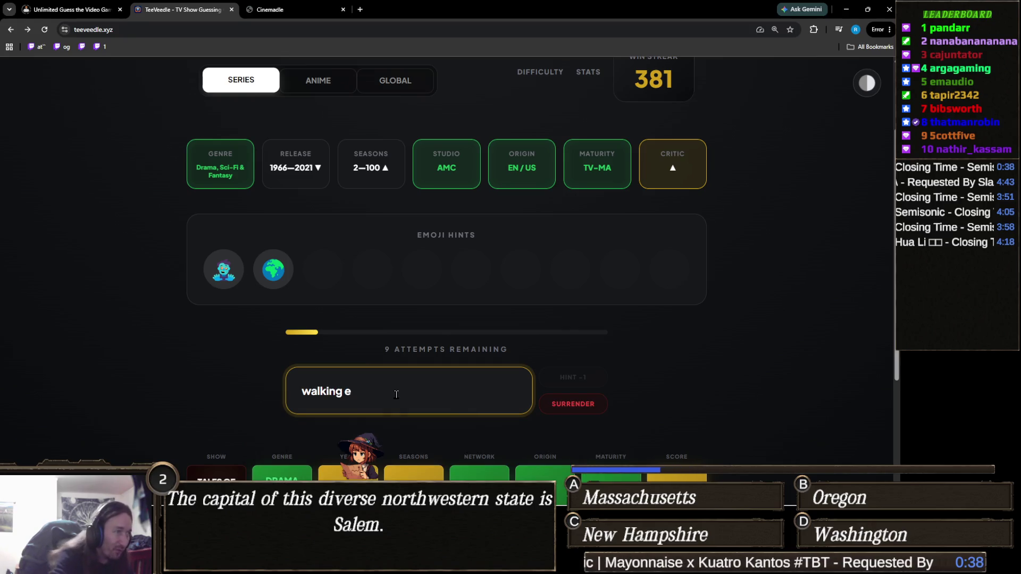
{"action": "type", "text": "de"}
{"action": "scroll", "scroll_direction": "down", "scroll_amount": 3}
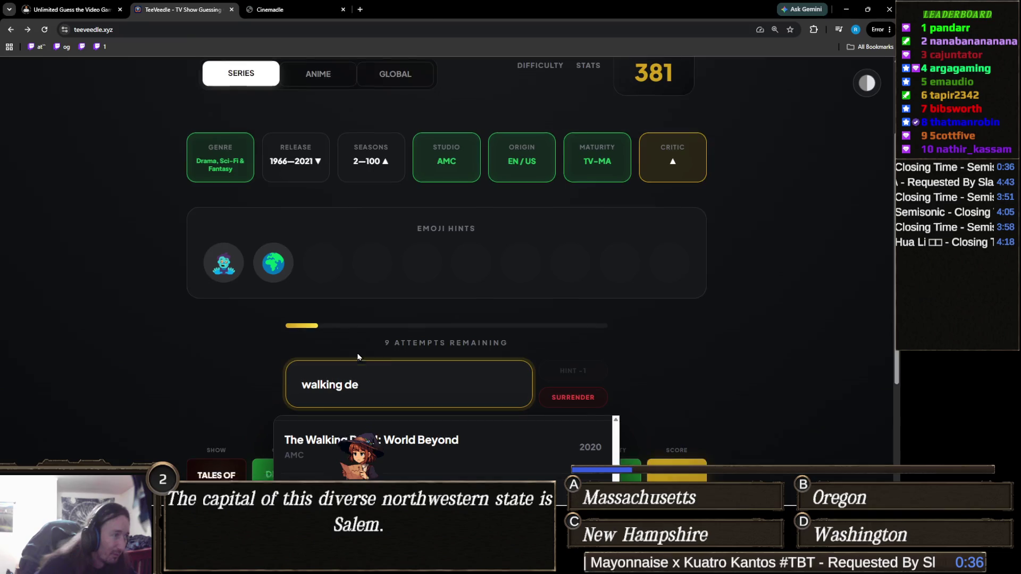
{"action": "key", "text": "BackSpace"}
{"action": "key", "text": "BackSpace"}
{"action": "key", "text": "BackSpace"}
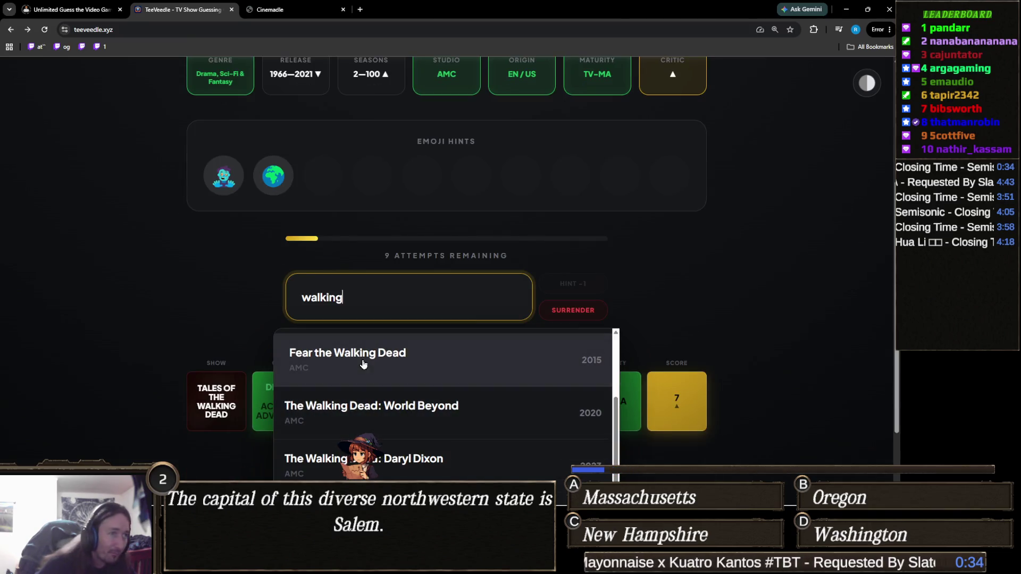
{"action": "left_click", "coordinate": [363, 364]}
{"action": "scroll", "scroll_direction": "up", "scroll_amount": 3}
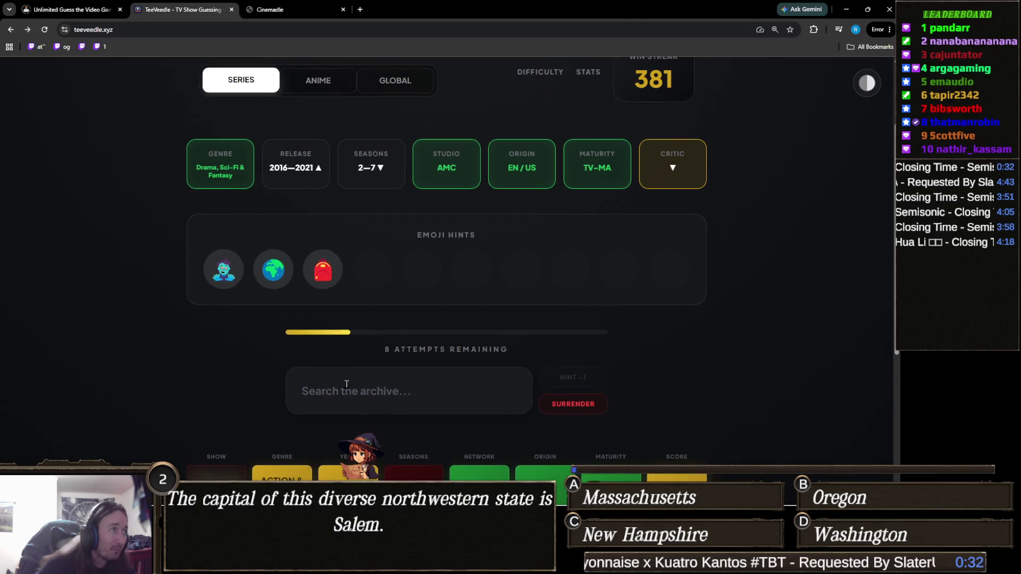
Search 'walking' and guess The Walking Dead: World Beyond for the win
{"action": "left_click", "coordinate": [344, 392]}
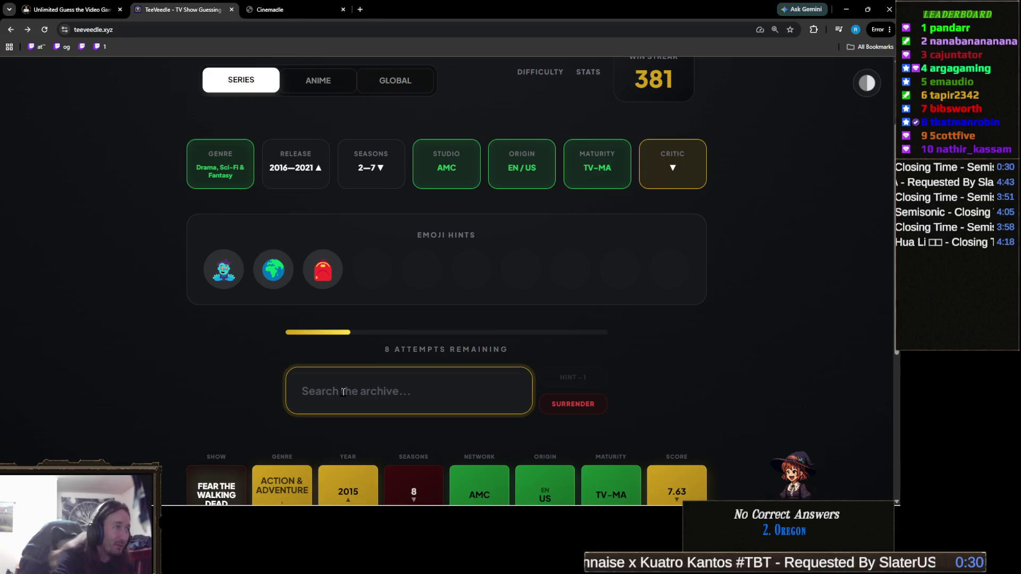
{"action": "type", "text": "wa"}
{"action": "key", "text": "BackSpace"}
{"action": "key", "text": "BackSpace"}
{"action": "type", "text": "mic"}
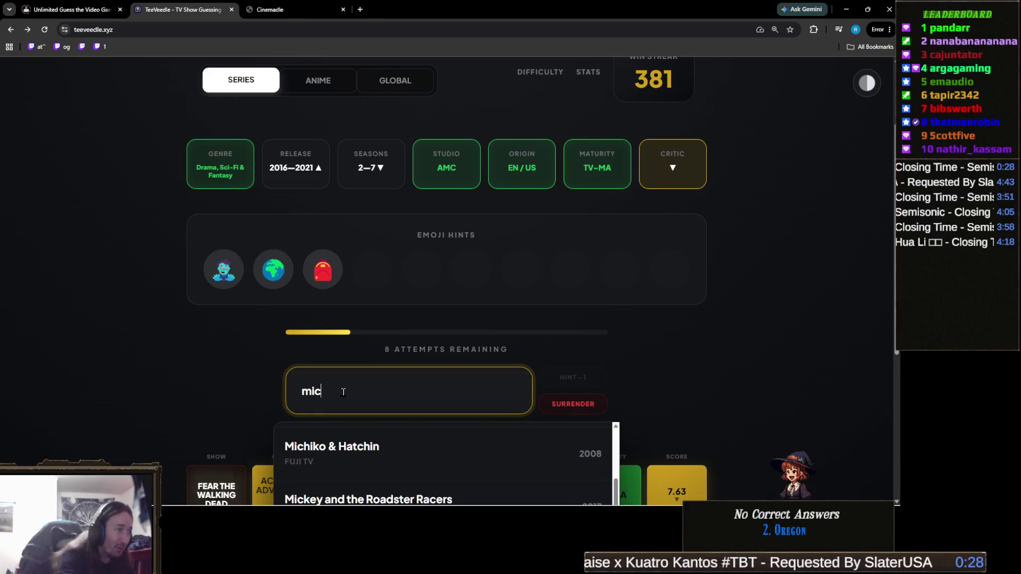
{"action": "type", "text": "ha"}
{"action": "key", "text": "BackSpace"}
{"action": "key", "text": "BackSpace"}
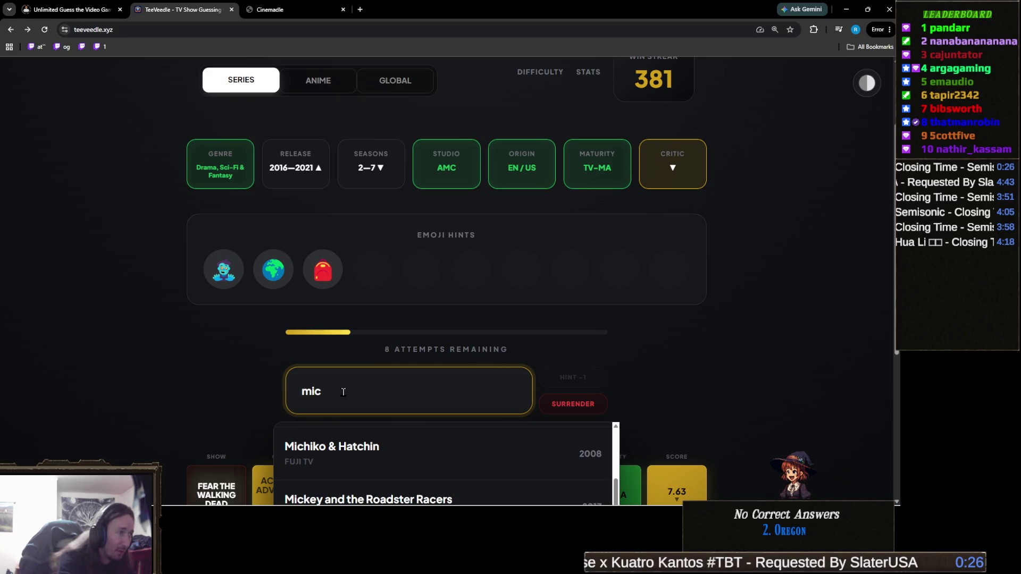
{"action": "type", "text": "hk"}
{"action": "key", "text": "BackSpace"}
{"action": "key", "text": "BackSpace"}
{"action": "key", "text": "BackSpace"}
{"action": "key", "text": "BackSpace"}
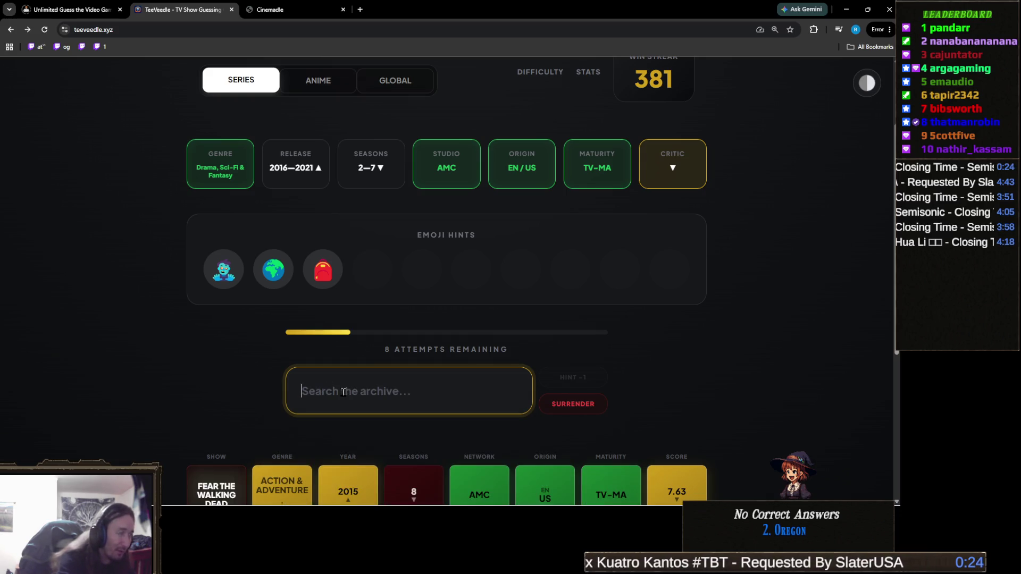
{"action": "type", "text": "walking"}
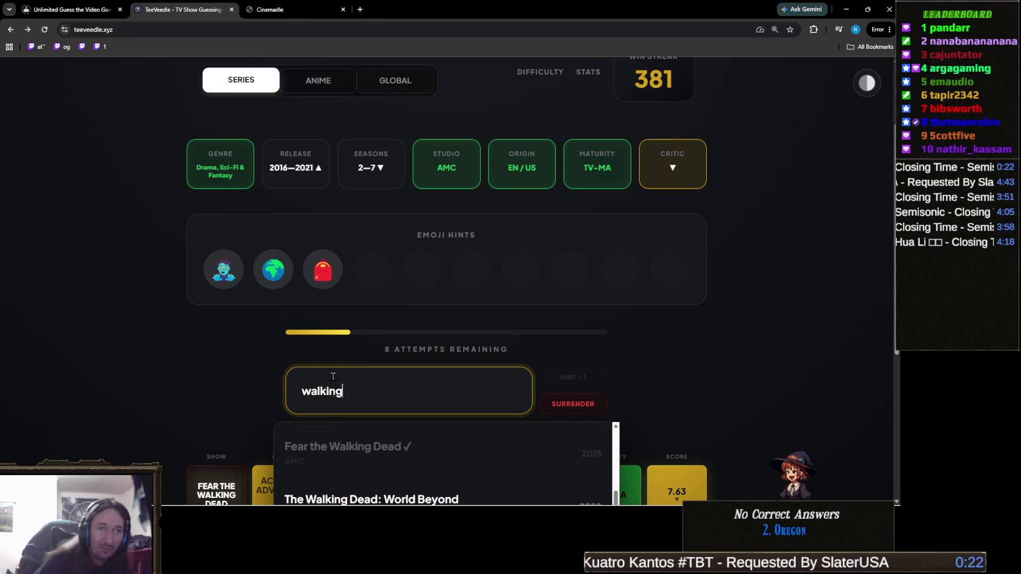
{"action": "scroll", "scroll_direction": "down", "scroll_amount": 3}
{"action": "scroll", "scroll_direction": "down", "scroll_amount": 3}
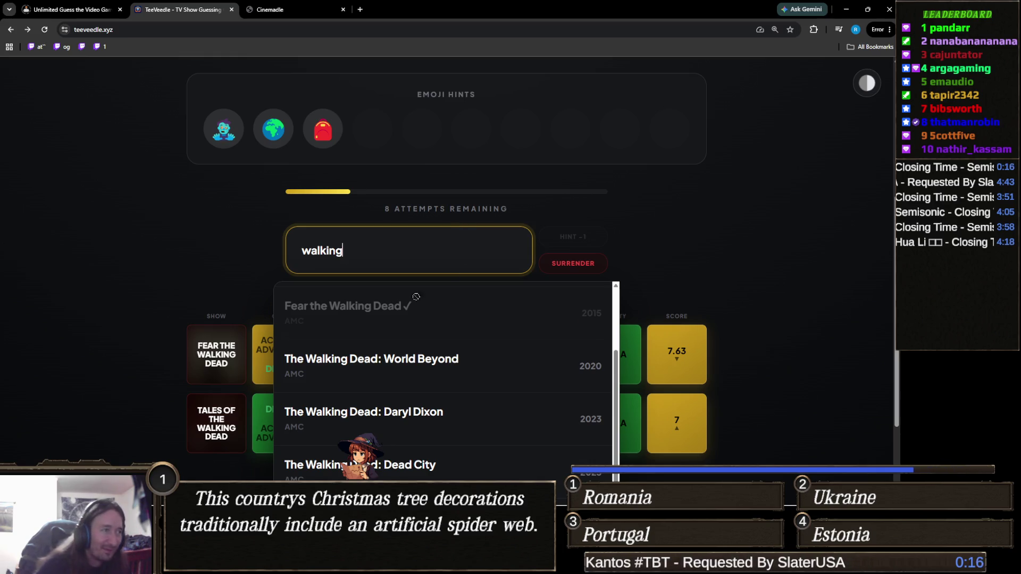
{"action": "scroll", "scroll_direction": "down", "scroll_amount": 3}
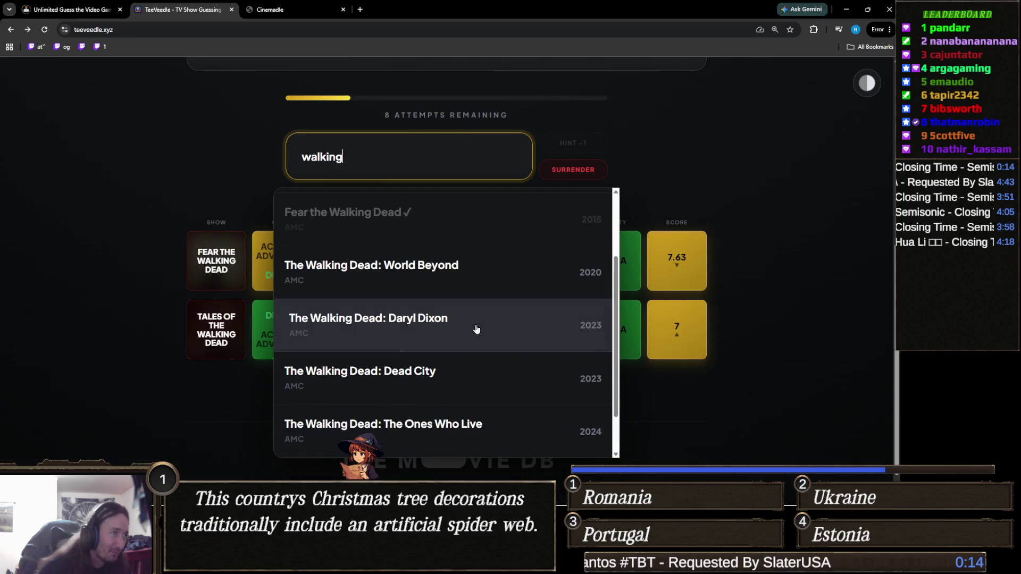
{"action": "scroll", "scroll_direction": "down", "scroll_amount": 3}
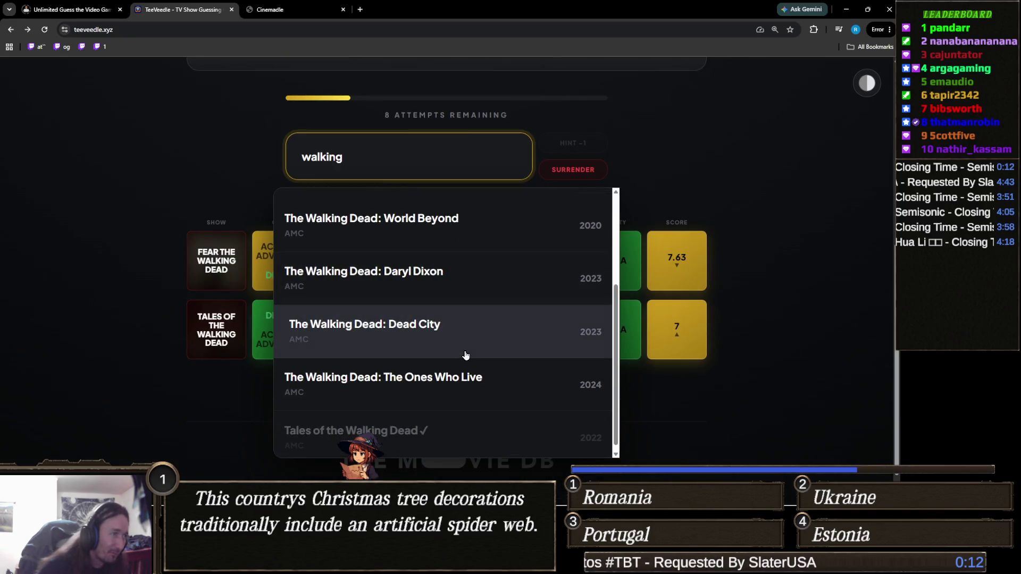
{"action": "scroll", "scroll_direction": "up", "scroll_amount": 3}
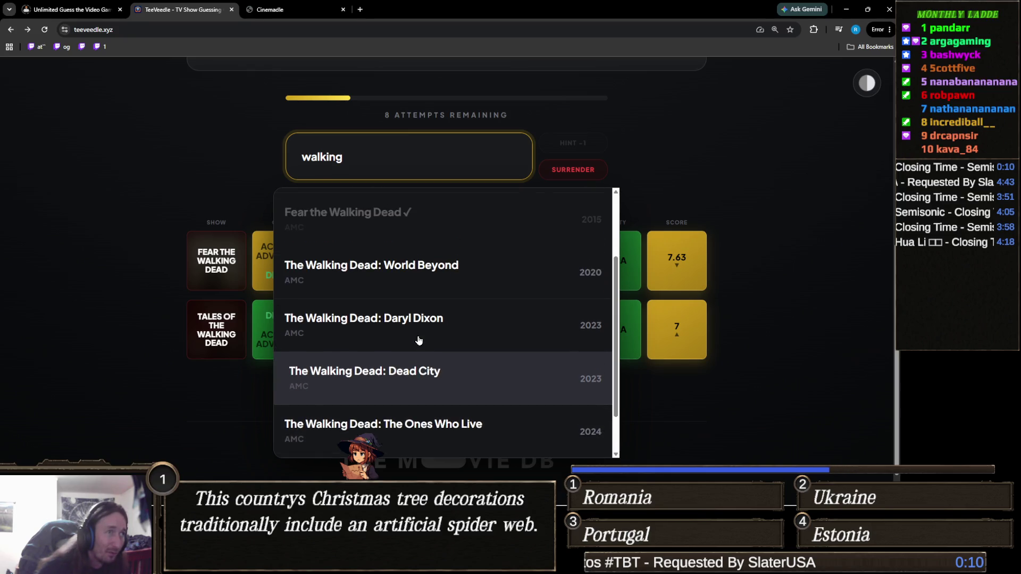
{"action": "left_click", "coordinate": [439, 270]}
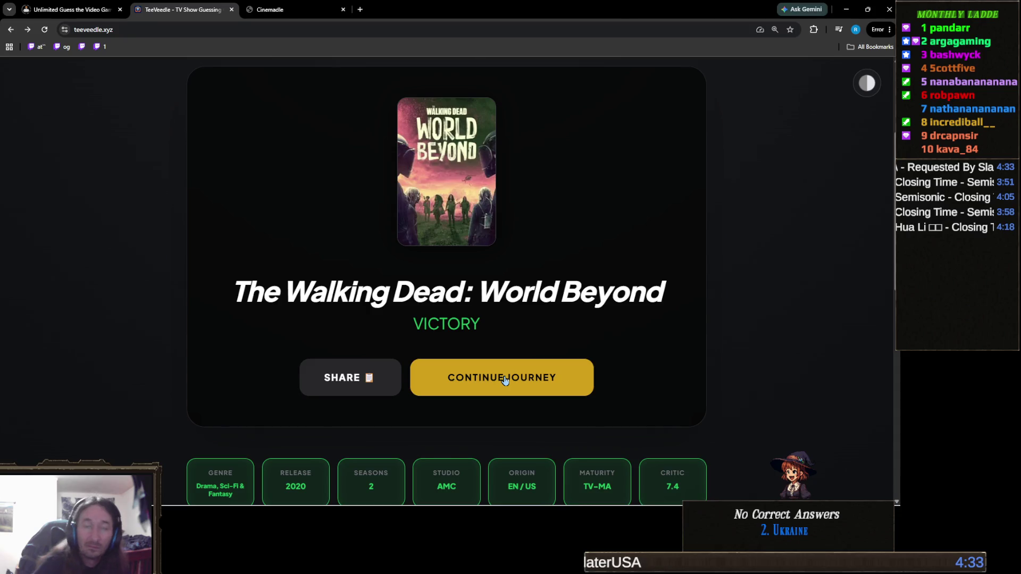
Continue on to the next TeeVeedle puzzle
{"action": "left_click", "coordinate": [503, 379]}
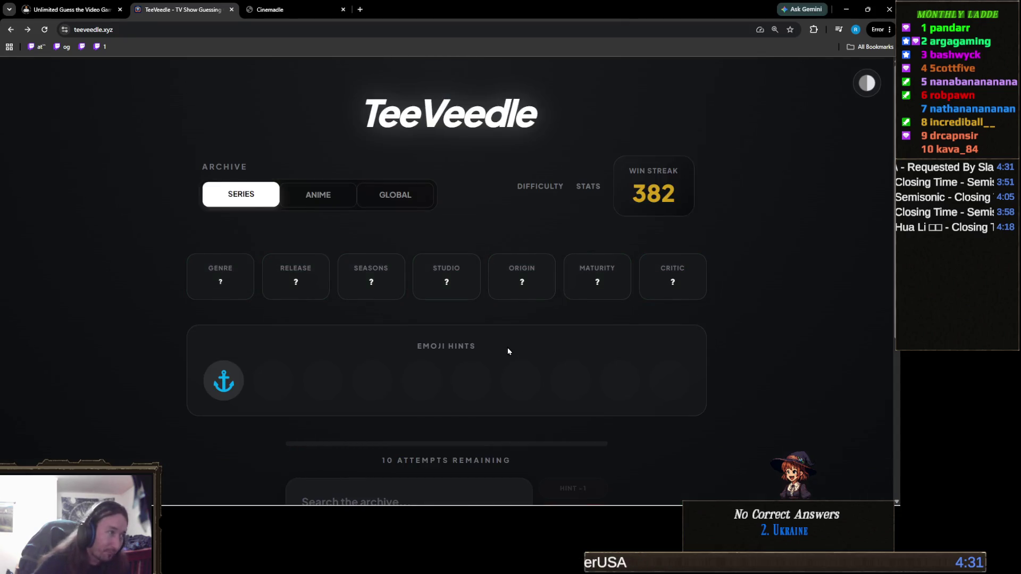
{"action": "scroll", "scroll_direction": "down", "scroll_amount": 3}
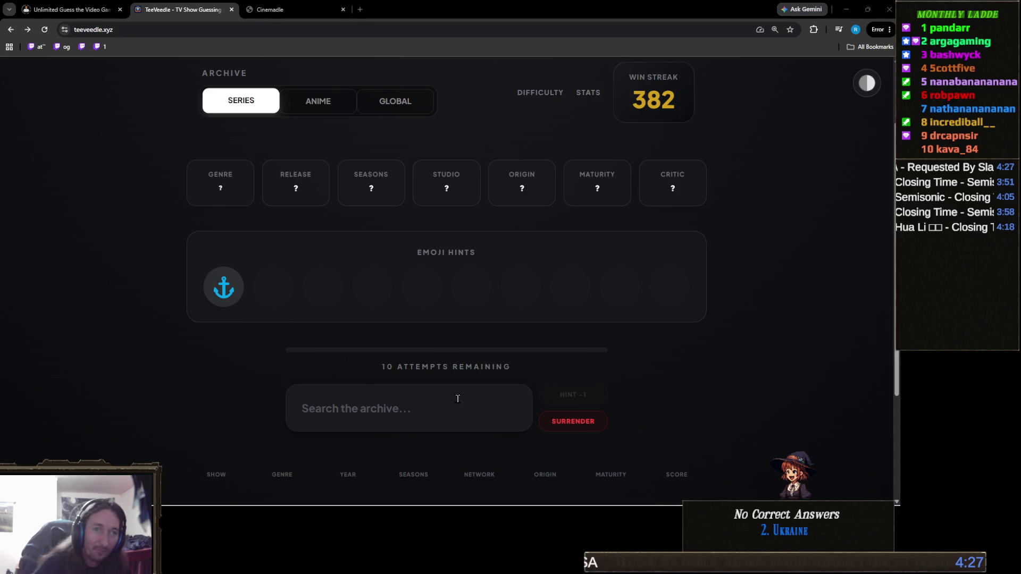
{"action": "scroll", "scroll_direction": "down", "scroll_amount": 3}
Search 'last shi' and guess The Last Ship
{"action": "mouse_move", "coordinate": [219, 240]}
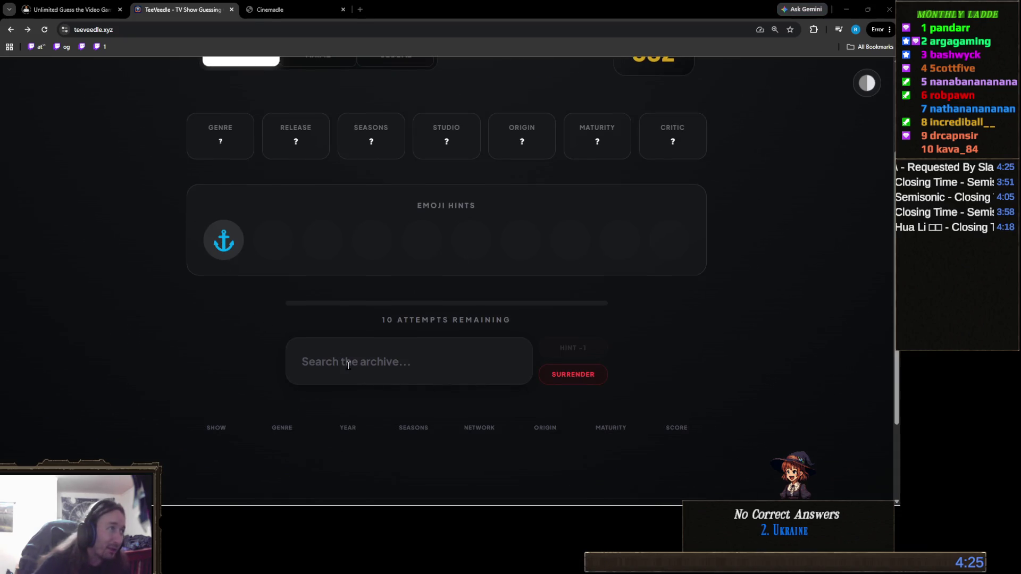
{"action": "left_click", "coordinate": [398, 366]}
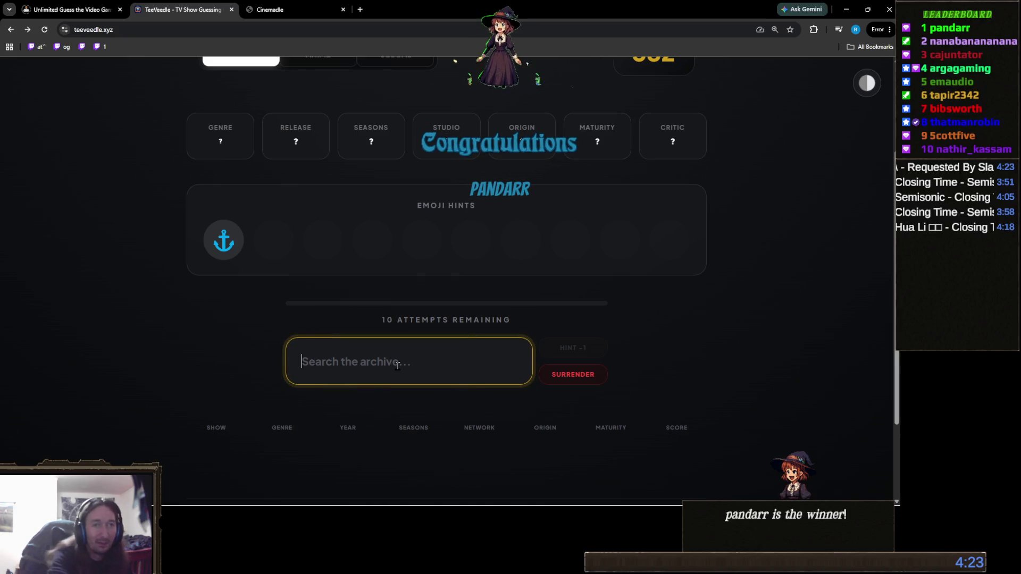
{"action": "type", "text": "last"}
{"action": "type", "text": " shi"}
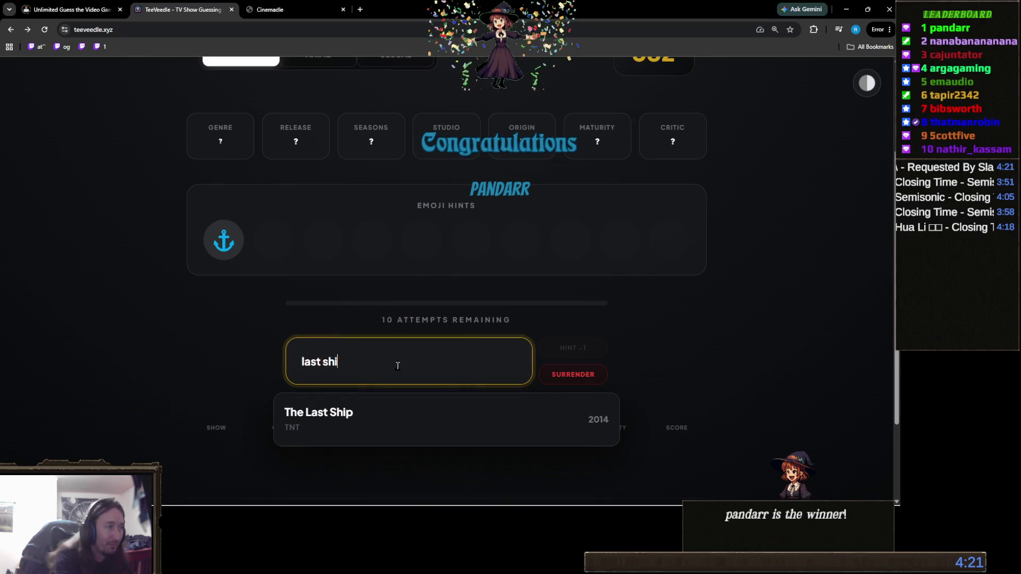
{"action": "left_click", "coordinate": [401, 413]}
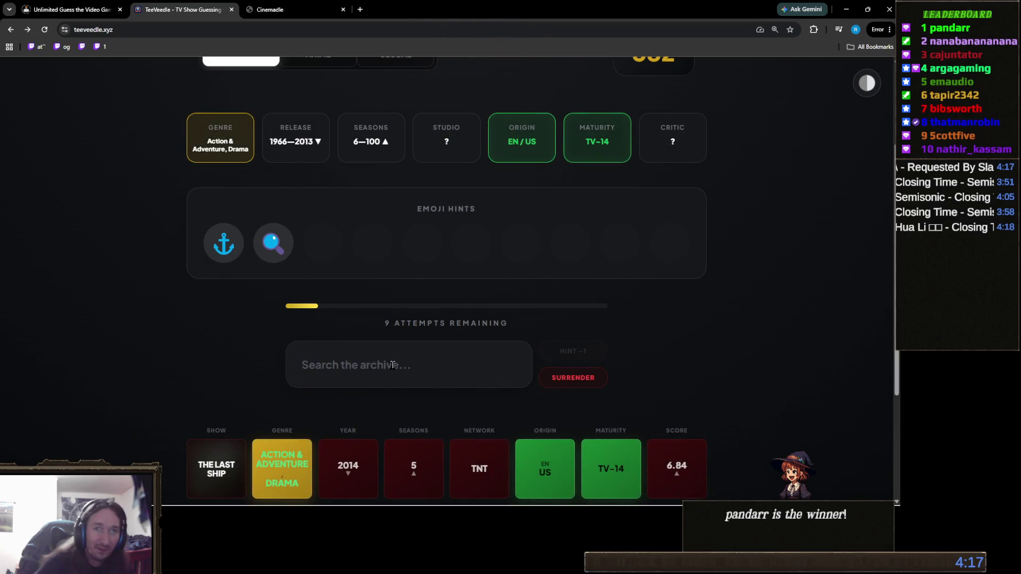
Guess NCIS to solve the puzzle, then start a fresh one
{"action": "left_click", "coordinate": [391, 365]}
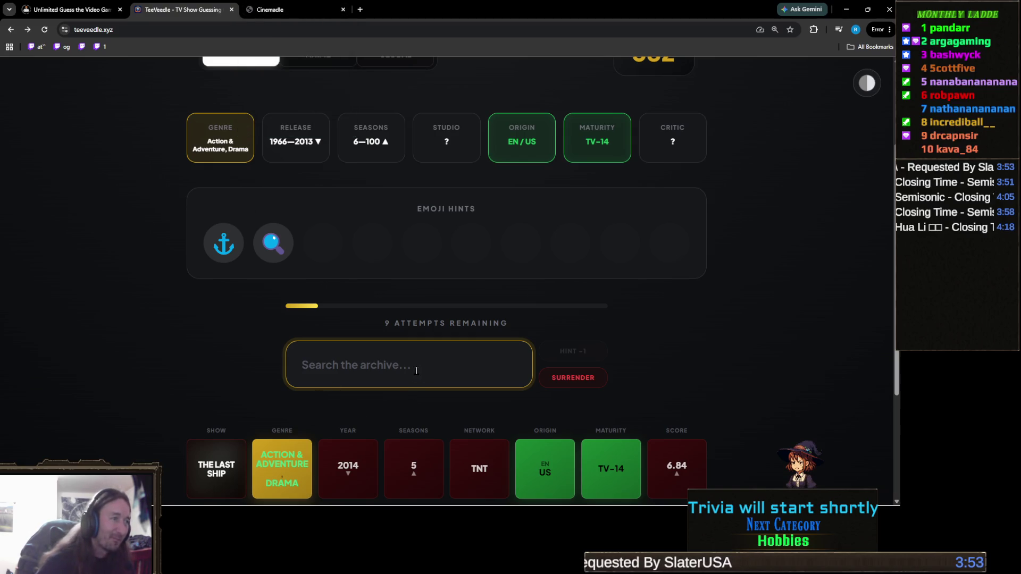
{"action": "type", "text": "nc"}
{"action": "type", "text": "is"}
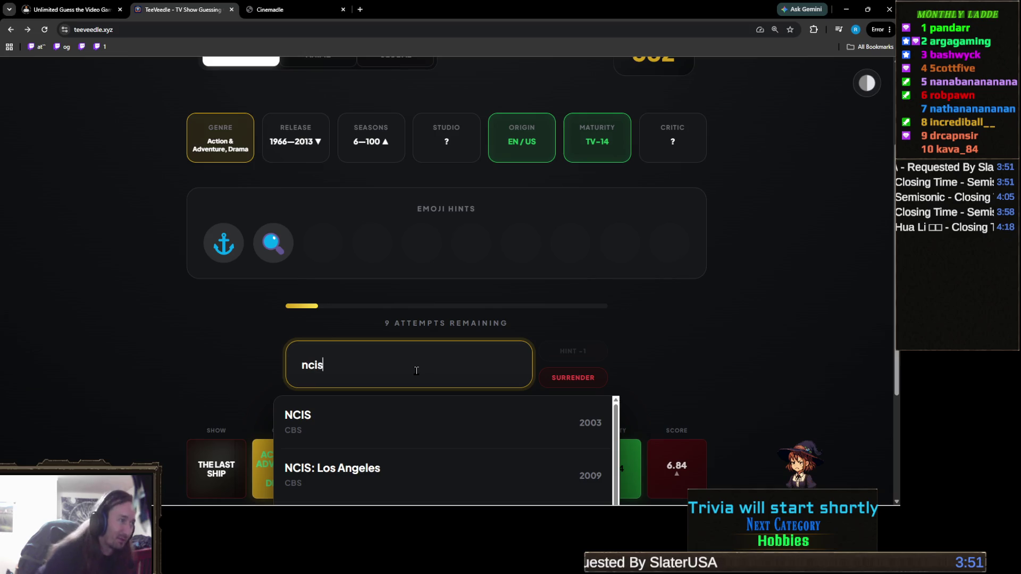
{"action": "left_click", "coordinate": [346, 418]}
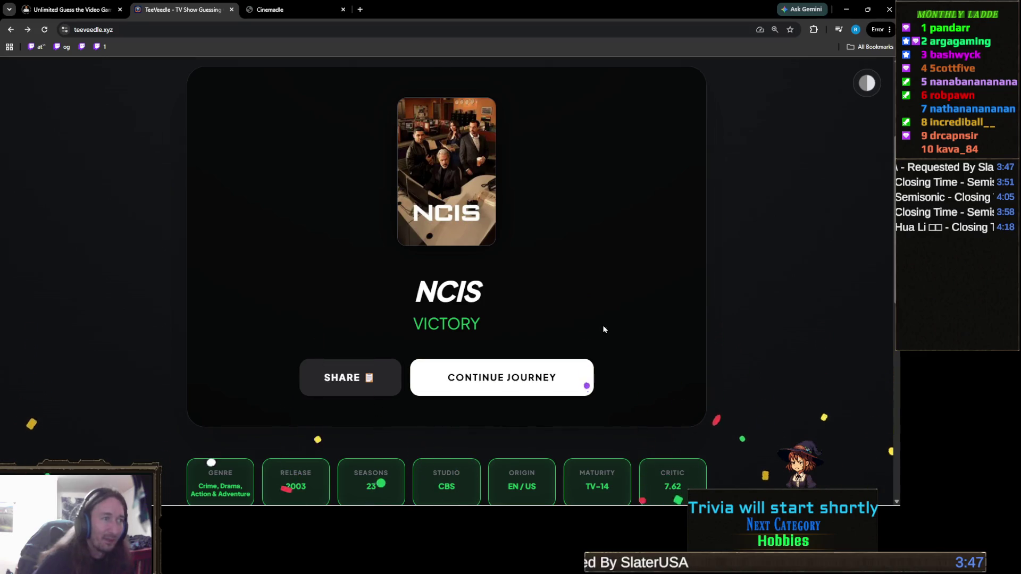
{"action": "left_click", "coordinate": [563, 387]}
Search 'waywa' and guess Wayward Pines
{"action": "scroll", "scroll_direction": "down", "scroll_amount": 3}
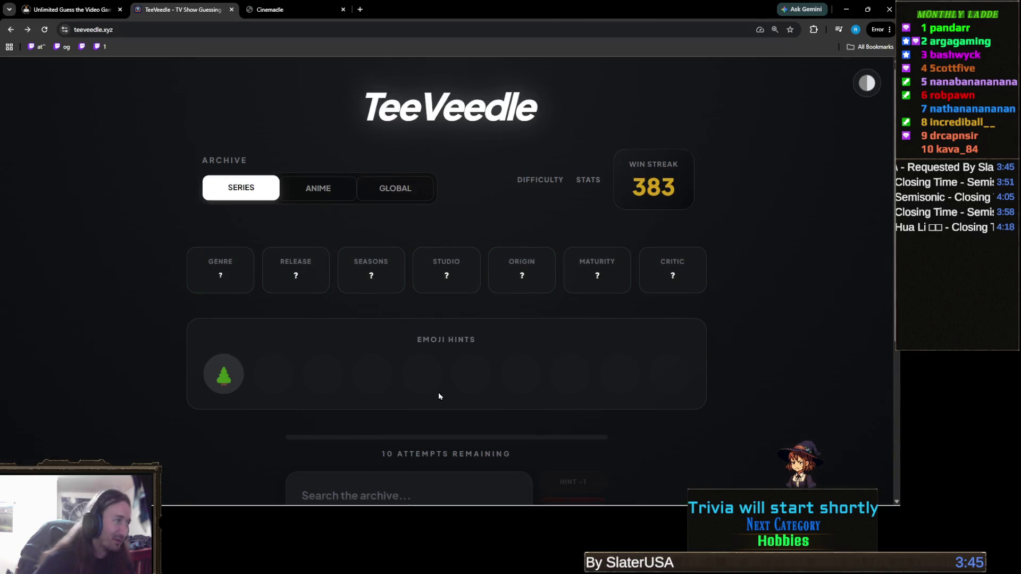
{"action": "left_click", "coordinate": [405, 354]}
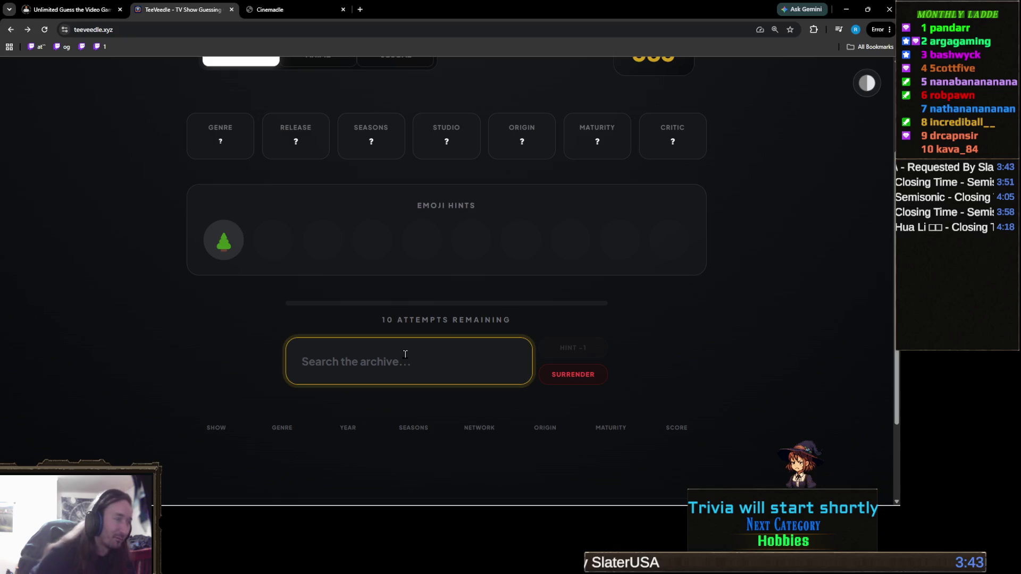
{"action": "type", "text": "one thr"}
{"action": "key", "text": "BackSpace"}
{"action": "key", "text": "BackSpace"}
{"action": "key", "text": "BackSpace"}
{"action": "key", "text": "BackSpace"}
{"action": "key", "text": "BackSpace"}
{"action": "key", "text": "BackSpace"}
{"action": "type", "text": "waywa"}
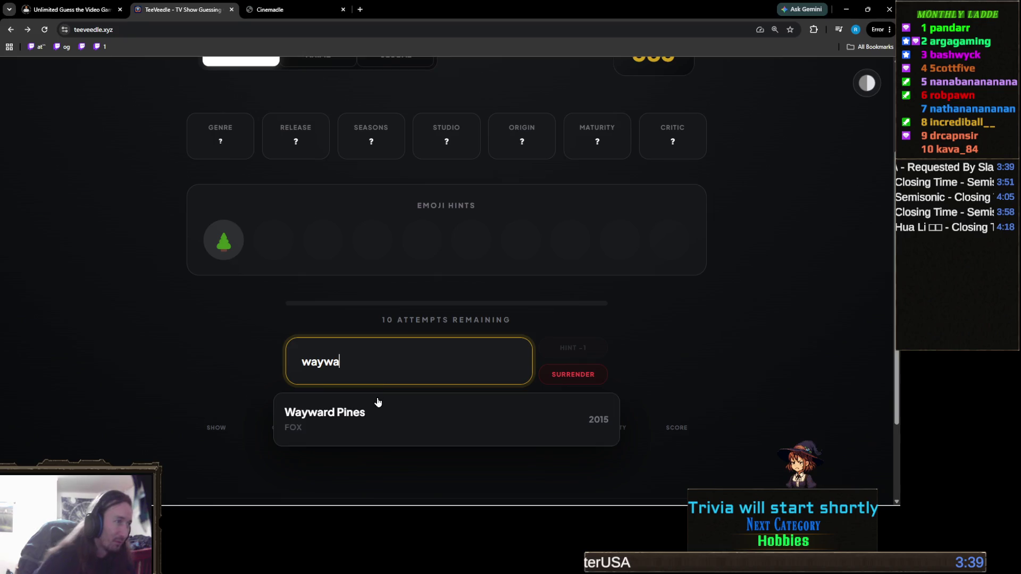
{"action": "left_click", "coordinate": [375, 405]}
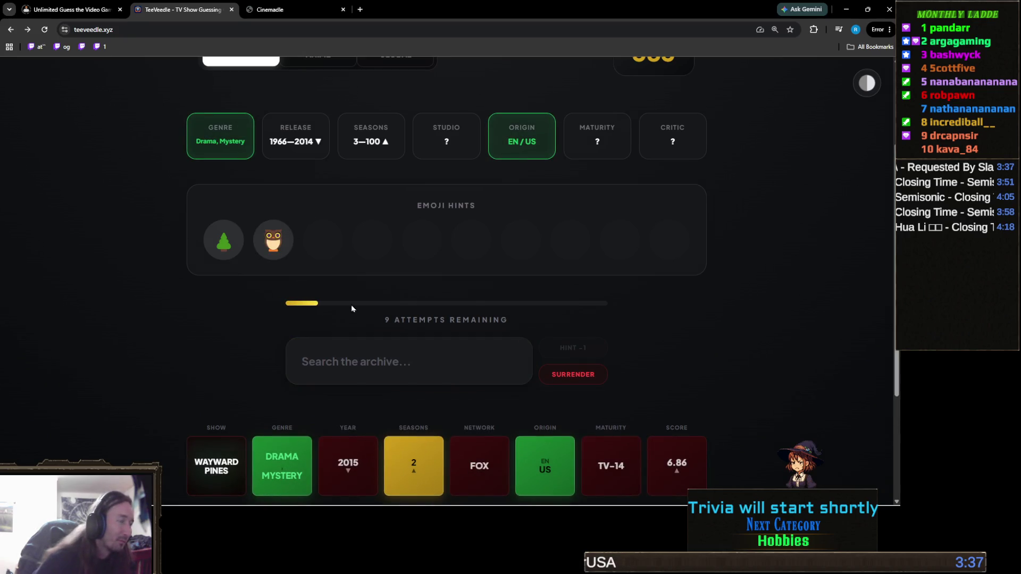
Guess Hemlock Grove, then One Tree Hill
{"action": "left_click", "coordinate": [366, 366]}
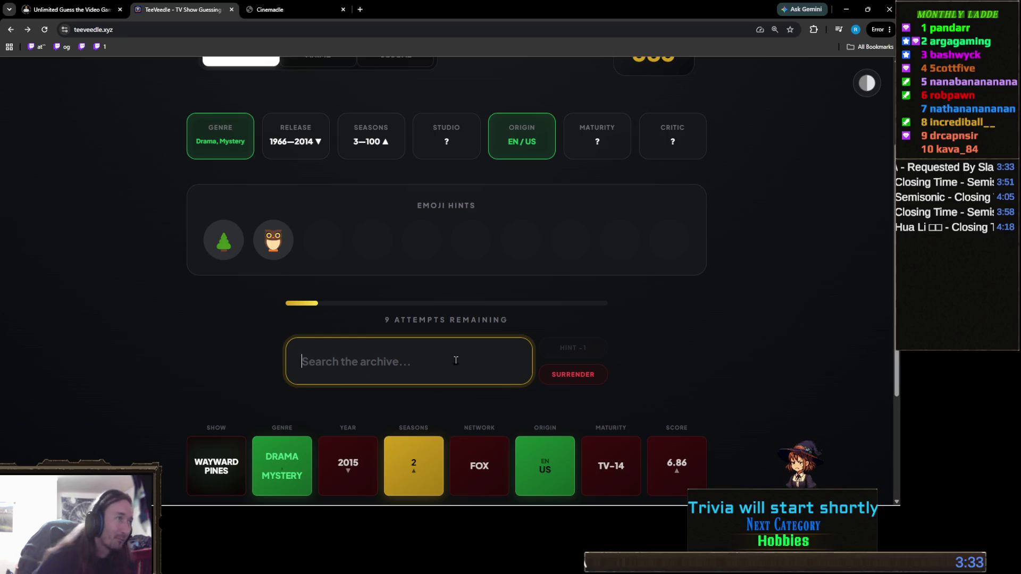
{"action": "type", "text": "hemlock"}
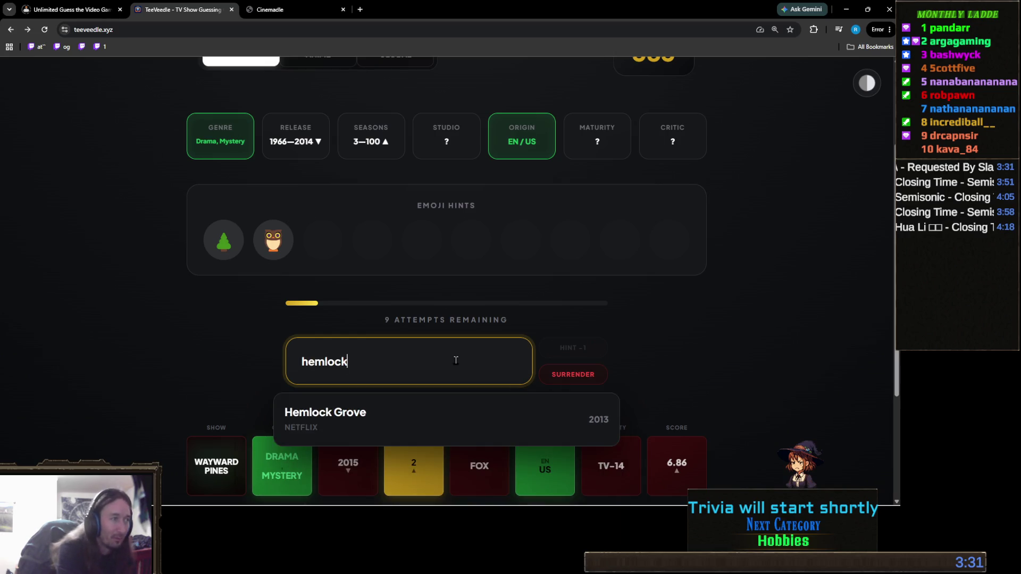
{"action": "left_click", "coordinate": [448, 414]}
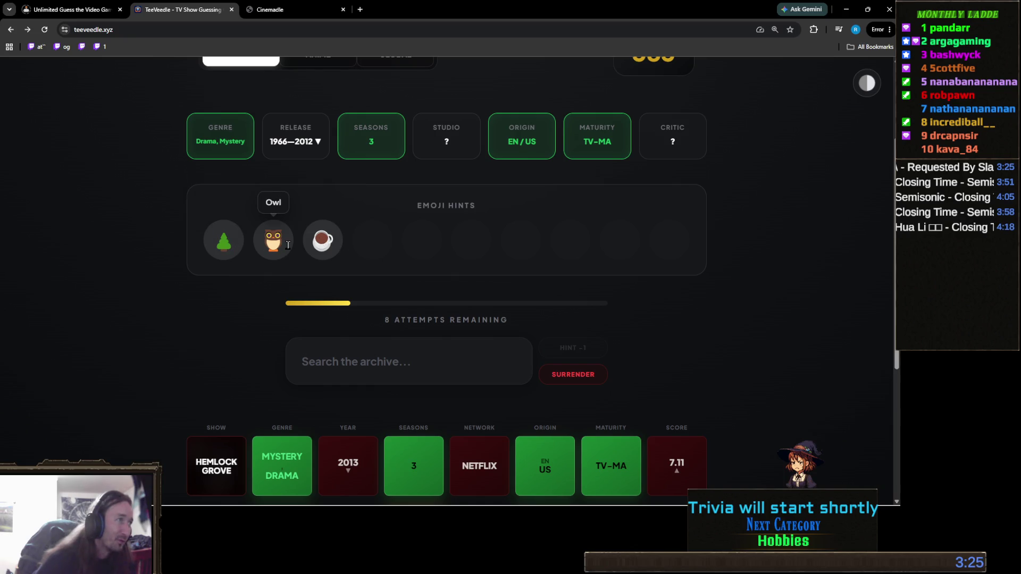
{"action": "left_click", "coordinate": [417, 354]}
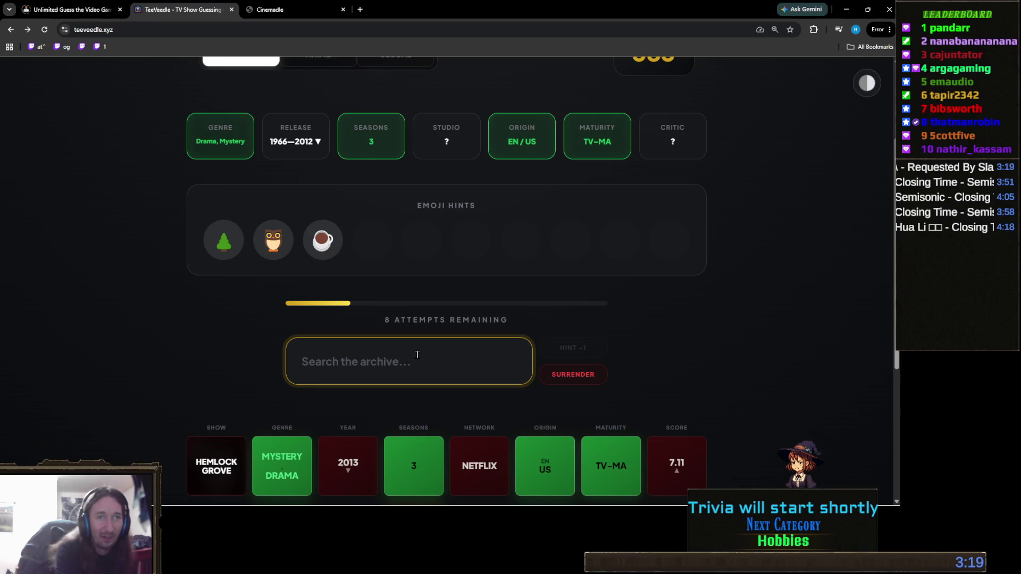
{"action": "type", "text": "one tr"}
{"action": "type", "text": "ee"}
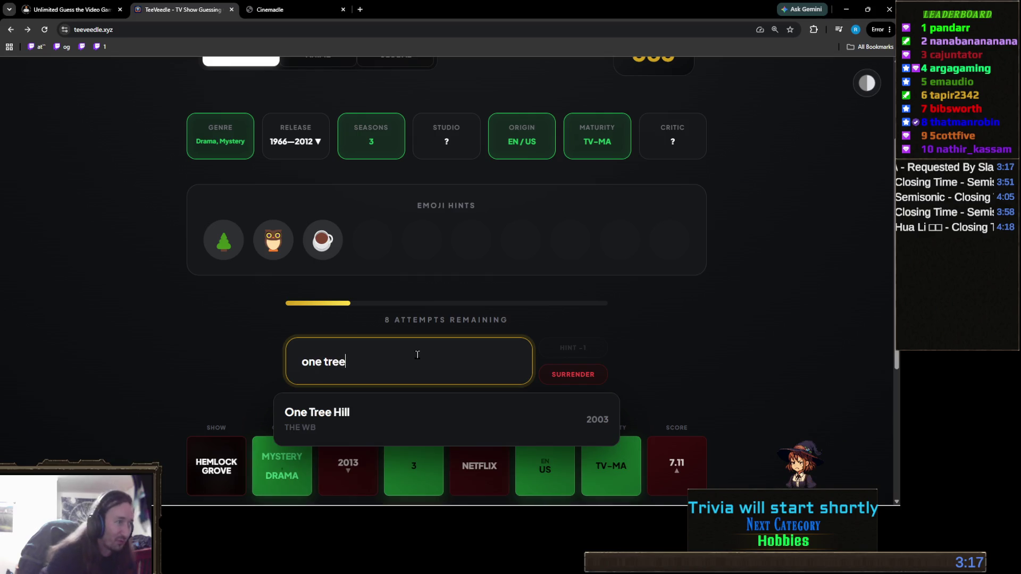
{"action": "left_click", "coordinate": [328, 420]}
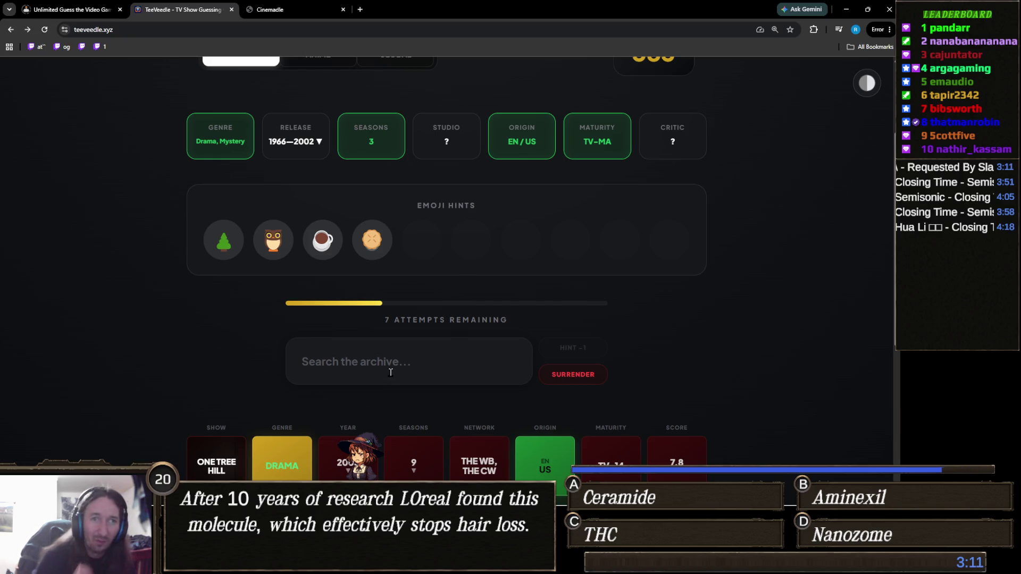
Search 'twin pe' and guess Twin Peaks
{"action": "mouse_move", "coordinate": [373, 239]}
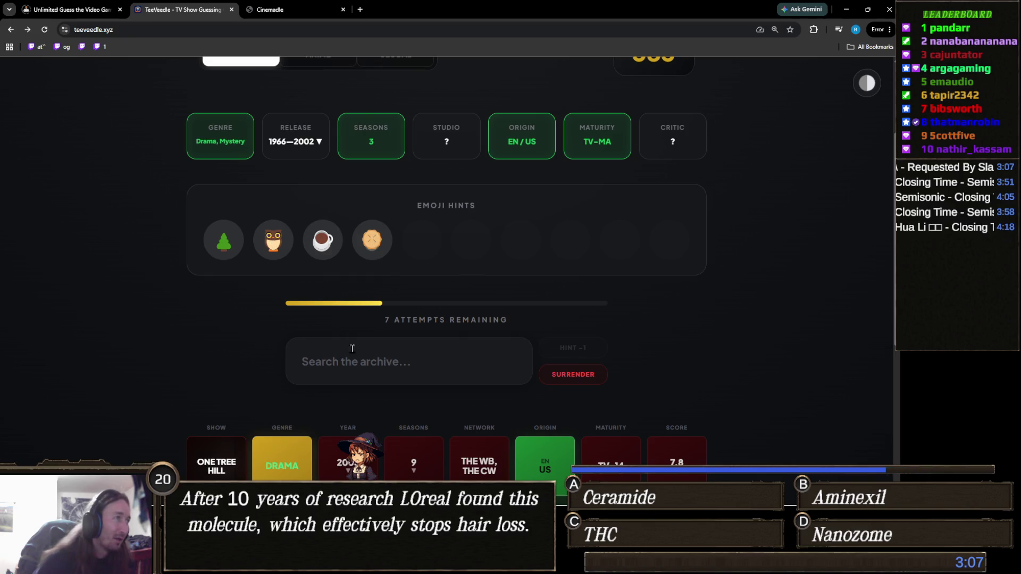
{"action": "left_click", "coordinate": [420, 362]}
{"action": "type", "text": "twwi"}
{"action": "key", "text": "BackSpace"}
{"action": "key", "text": "BackSpace"}
{"action": "key", "text": "BackSpace"}
{"action": "type", "text": "twin pe"}
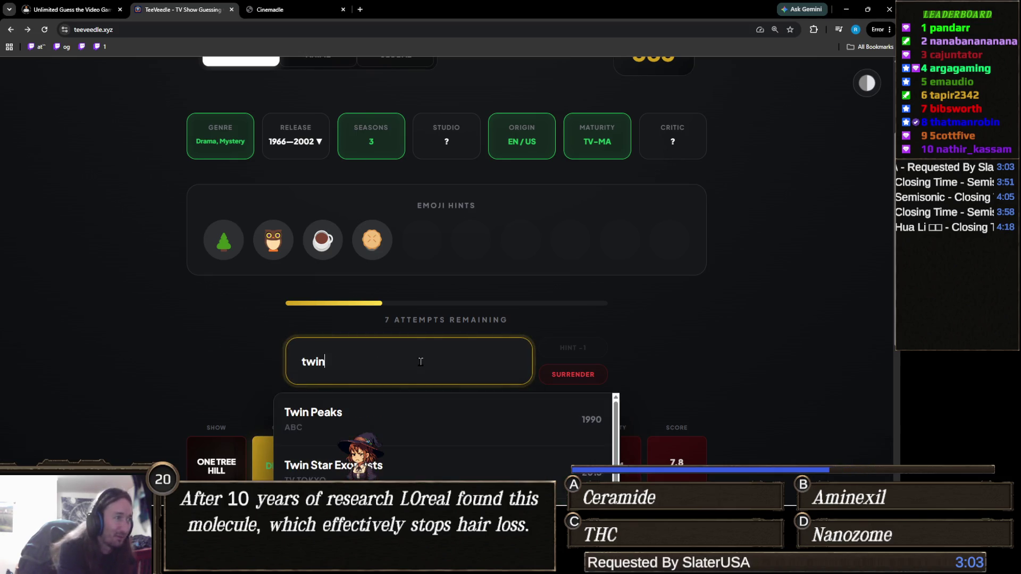
{"action": "left_click", "coordinate": [387, 419]}
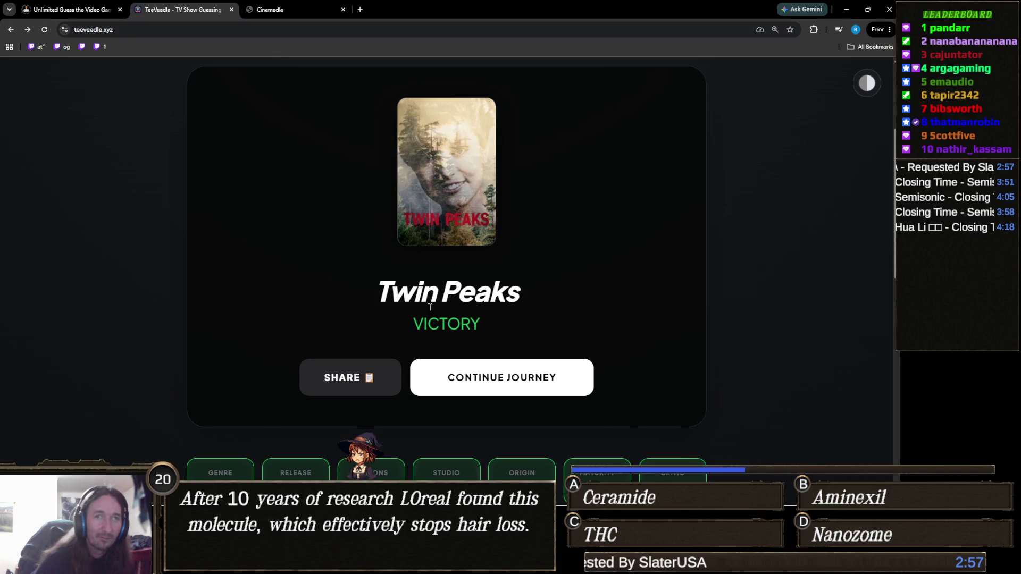
Scroll through the Twin Peaks victory page with its 384 win streak and back up
{"action": "scroll", "scroll_direction": "up", "scroll_amount": 3}
{"action": "scroll", "scroll_direction": "down", "scroll_amount": 3}
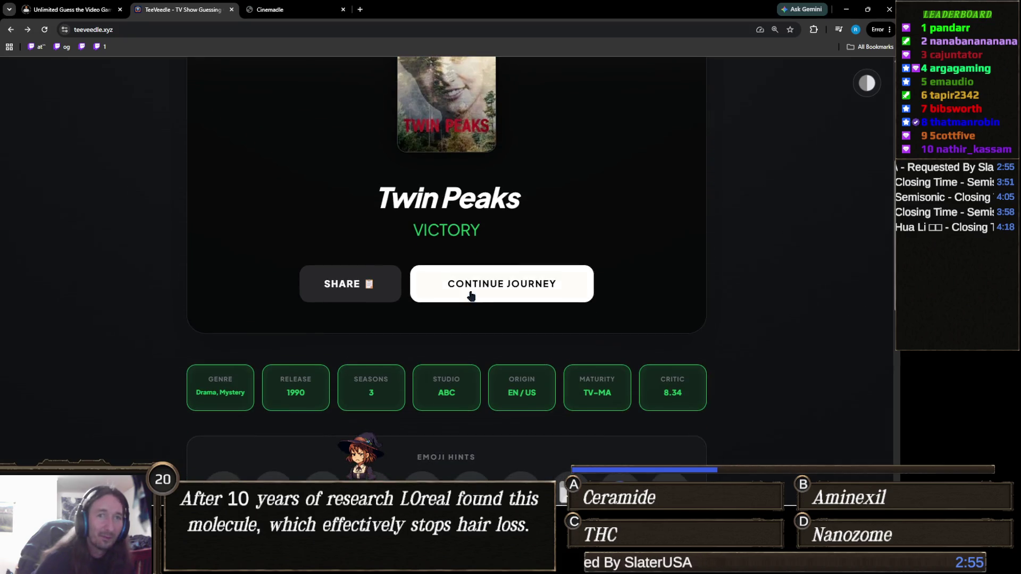
{"action": "scroll", "scroll_direction": "up", "scroll_amount": 3}
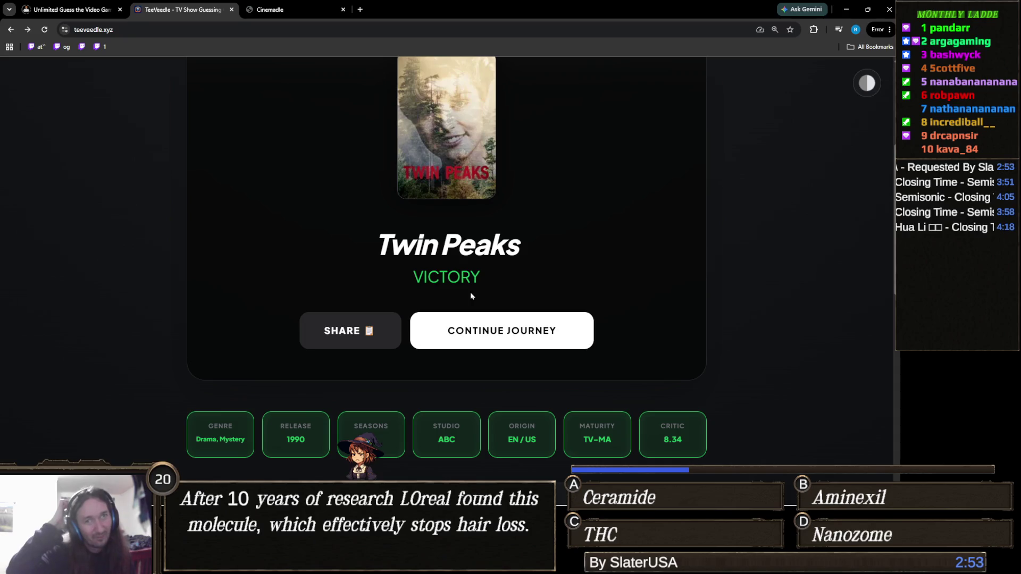
{"action": "scroll", "scroll_direction": "down", "scroll_amount": 3}
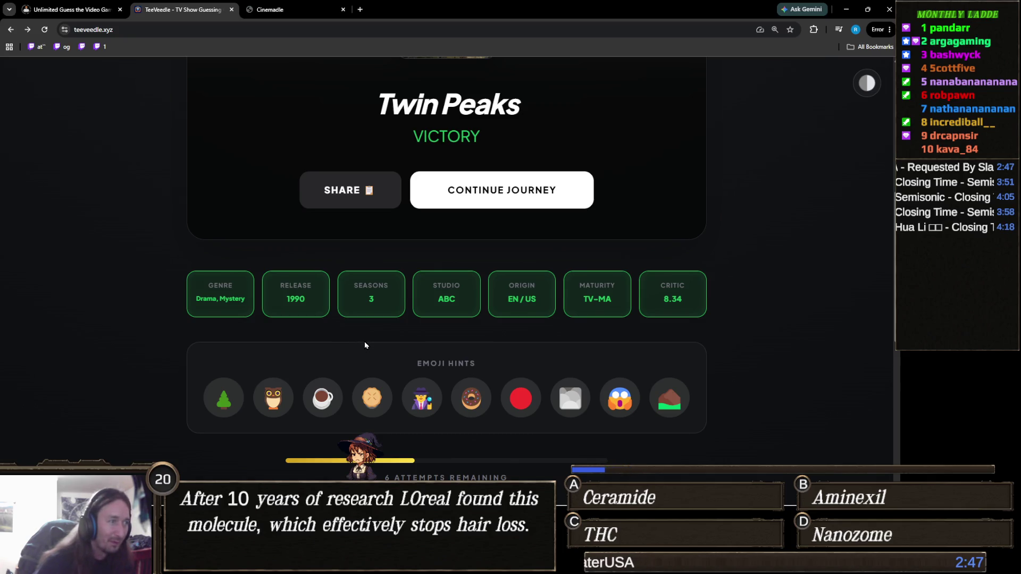
{"action": "scroll", "scroll_direction": "down", "scroll_amount": 3}
{"action": "mouse_move", "coordinate": [521, 313]}
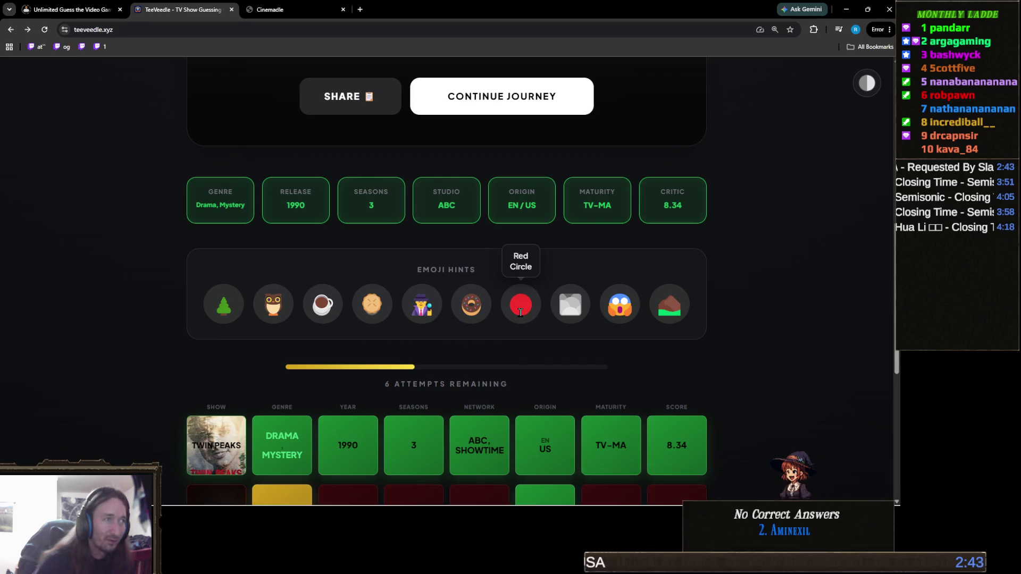
{"action": "scroll", "scroll_direction": "up", "scroll_amount": 3}
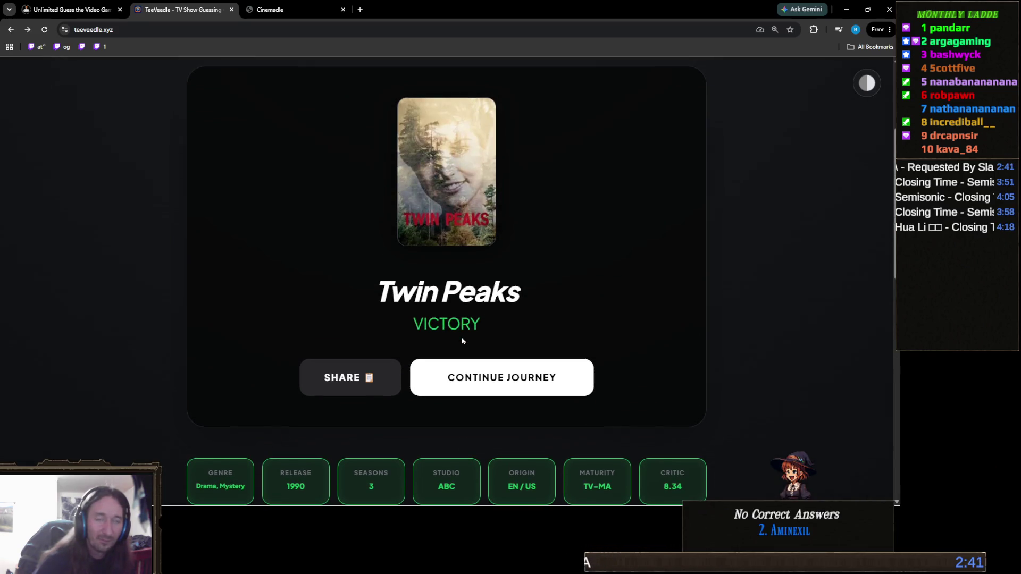
{"action": "scroll", "scroll_direction": "down", "scroll_amount": 3}
{"action": "scroll", "scroll_direction": "up", "scroll_amount": 3}
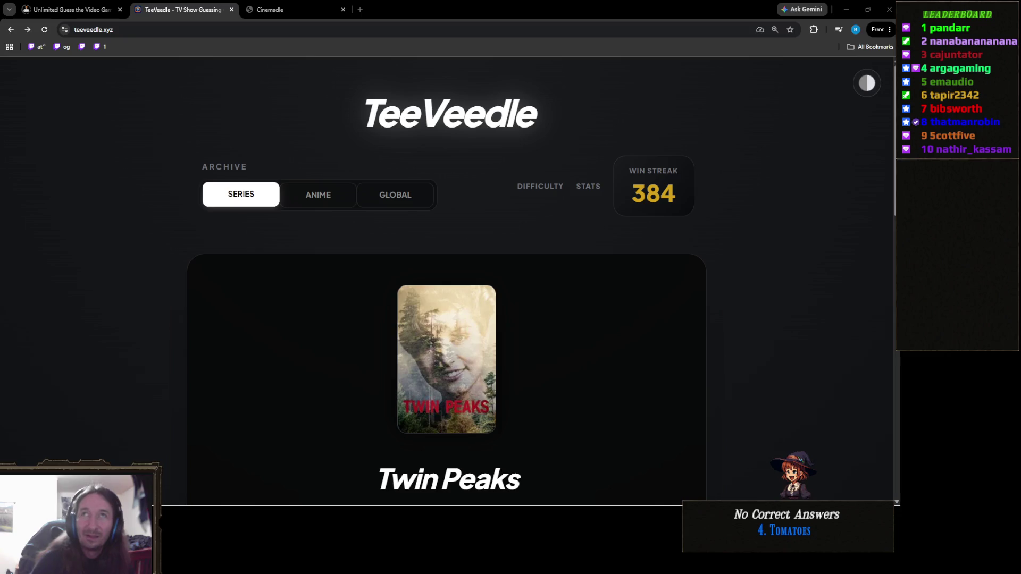
{"action": "mouse_move", "coordinate": [229, 507]}
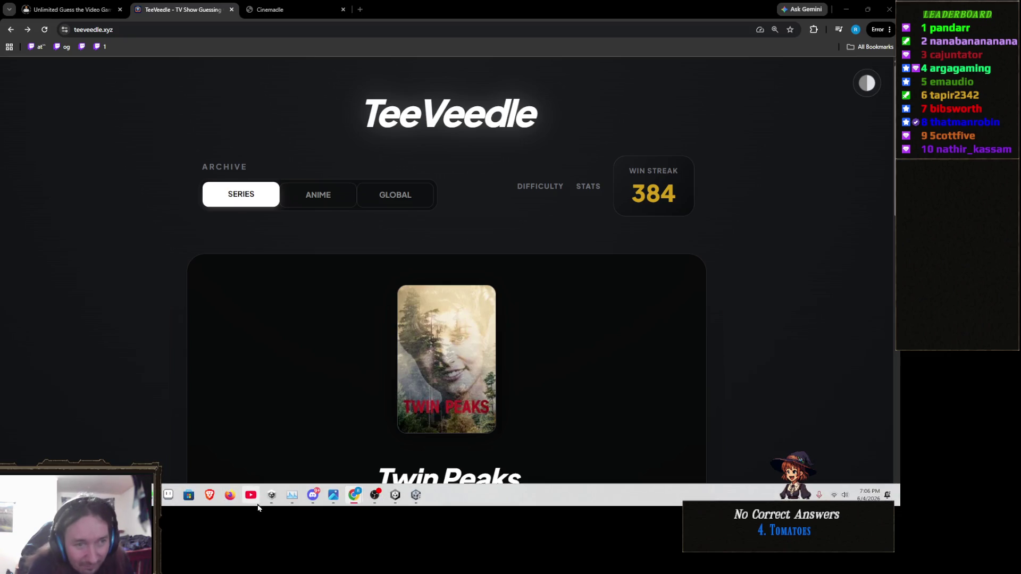